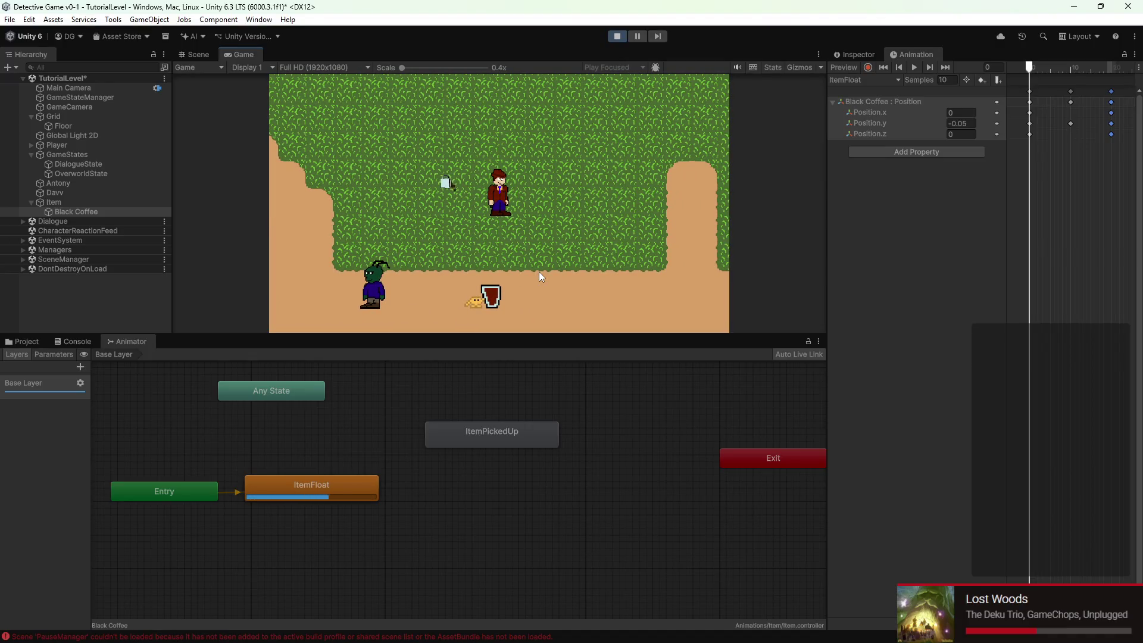
Walk the player toward the coffee cup and Davv, then stop the play test
key("w+a")
key("s")
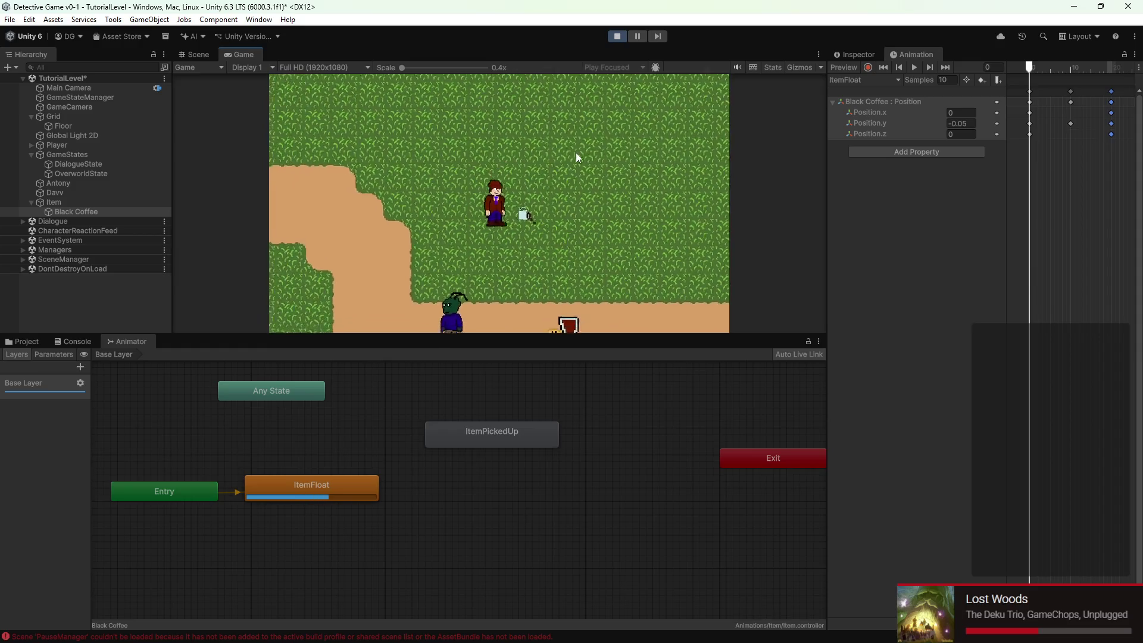
left_click(617, 37)
scroll(541, 212, "down", 5)
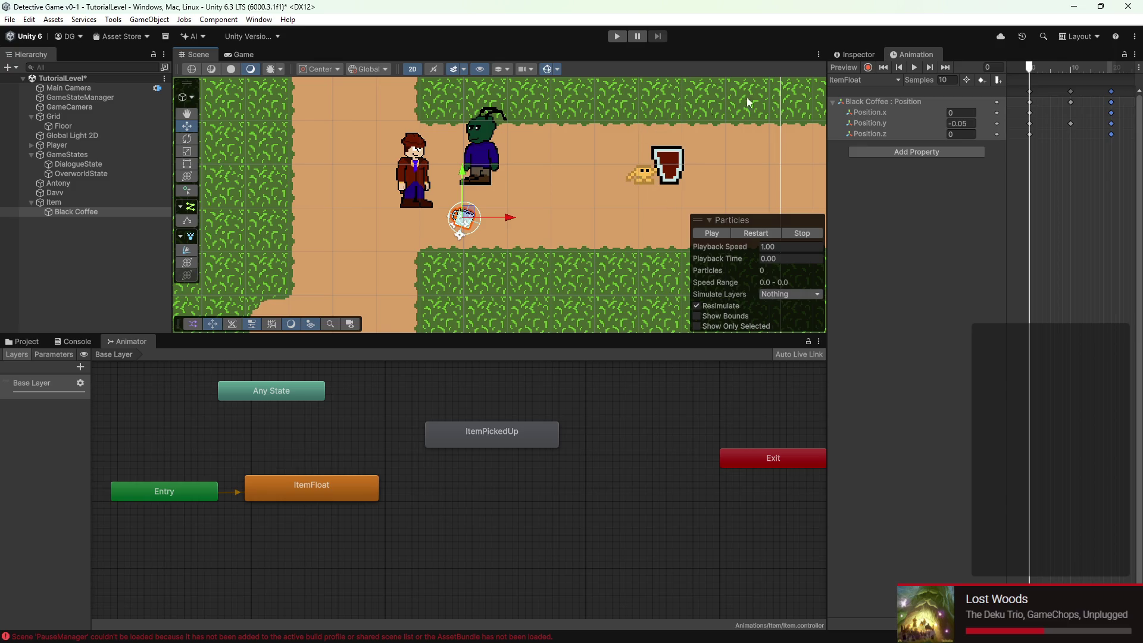
Preview the ItemFloat bobbing animation and frame the Black Coffee cup
left_click(919, 69)
scroll(561, 195, "down", 3)
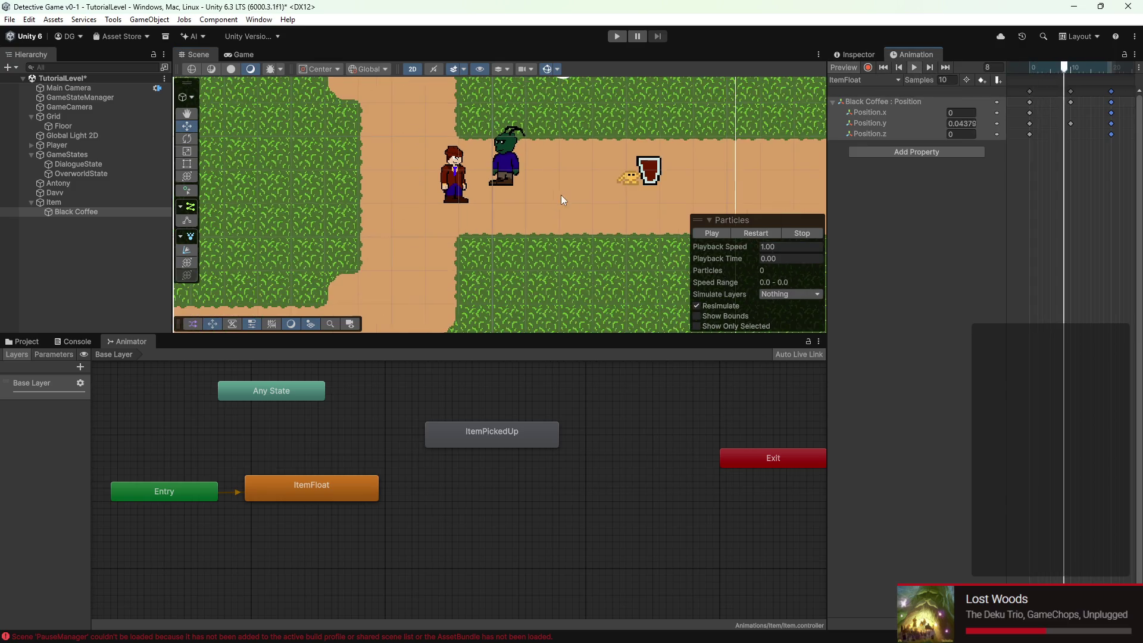
key("f")
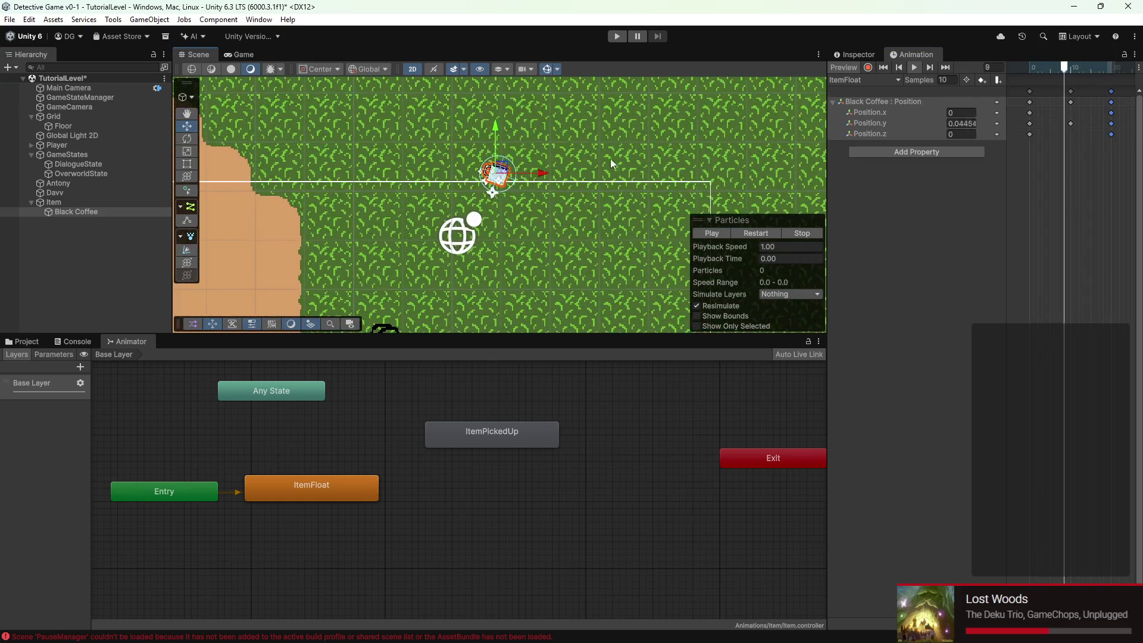
right_click(912, 100)
left_click(888, 213)
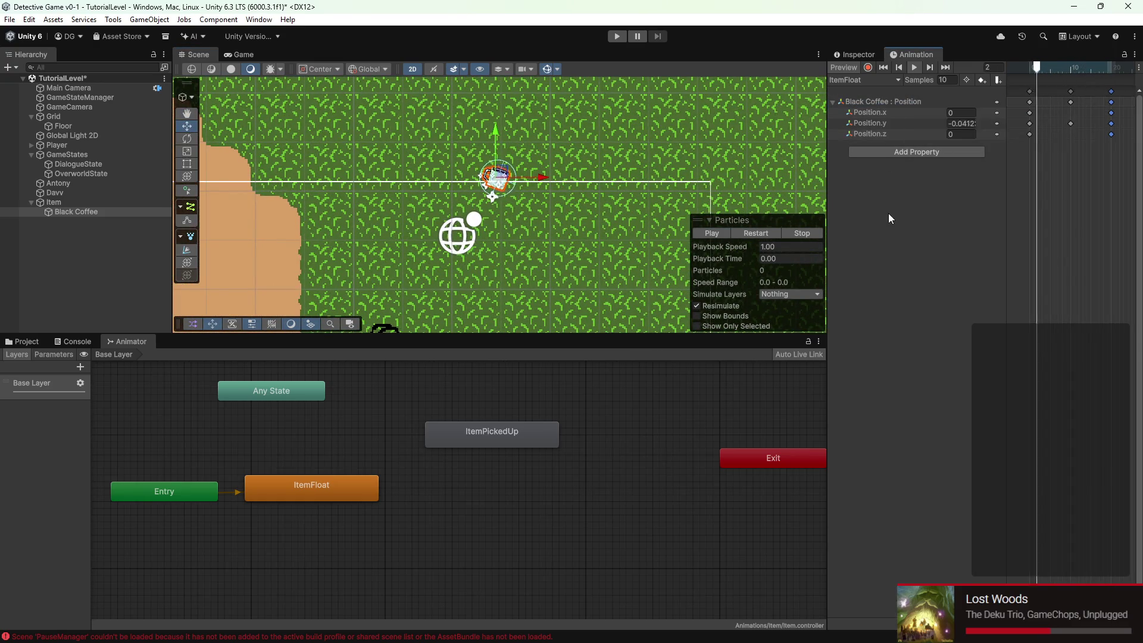
Select Item and show its Transform (2.82, -0.87, 0) in the Inspector
left_click(89, 205)
key("f")
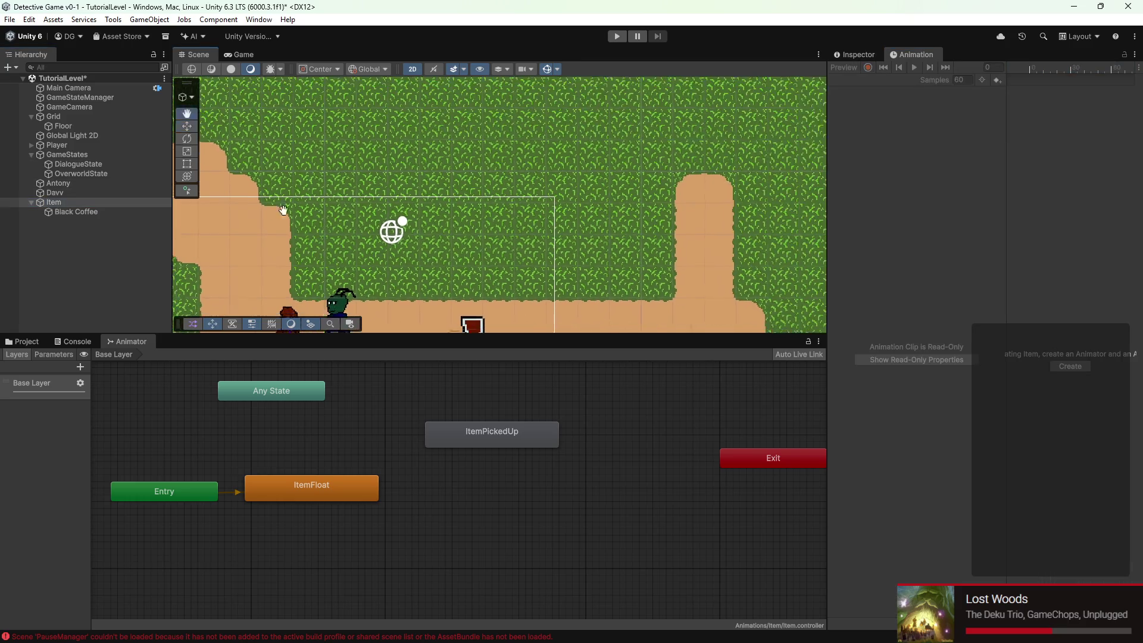
left_click(861, 55)
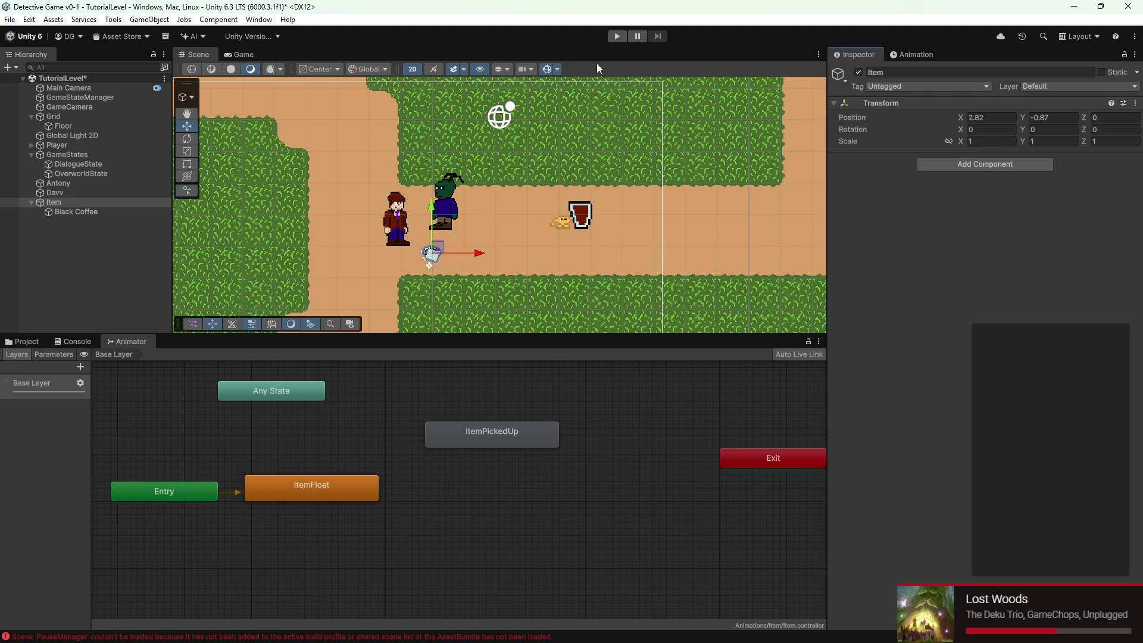
Remove the Rigidbody 2D component from Black Coffee
left_click(77, 212)
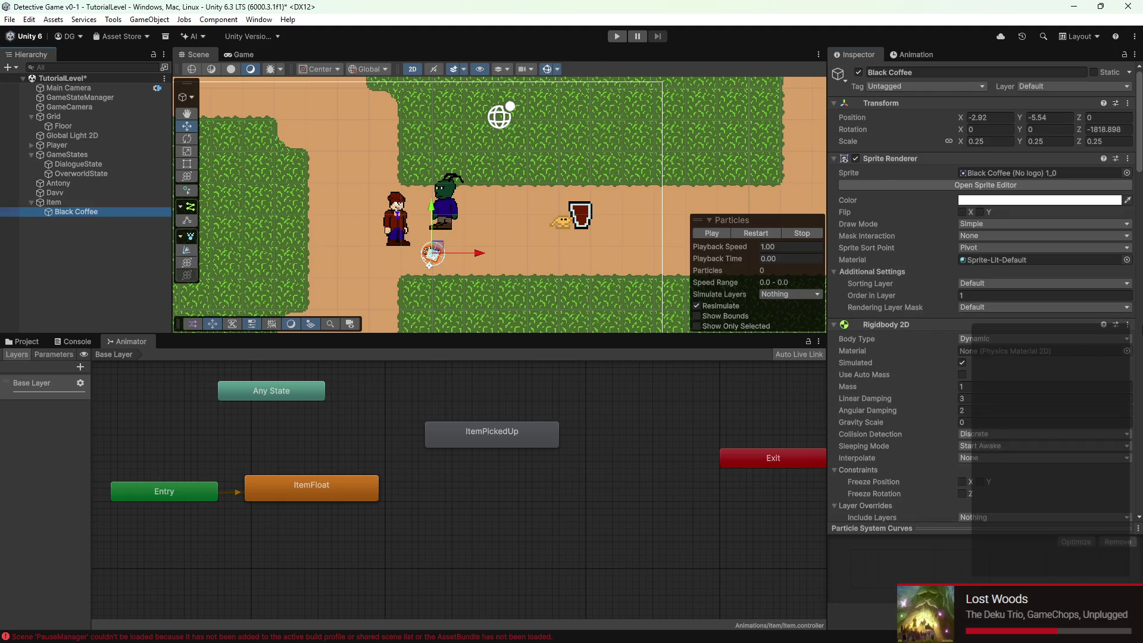
left_click(1128, 325)
left_click(1022, 383)
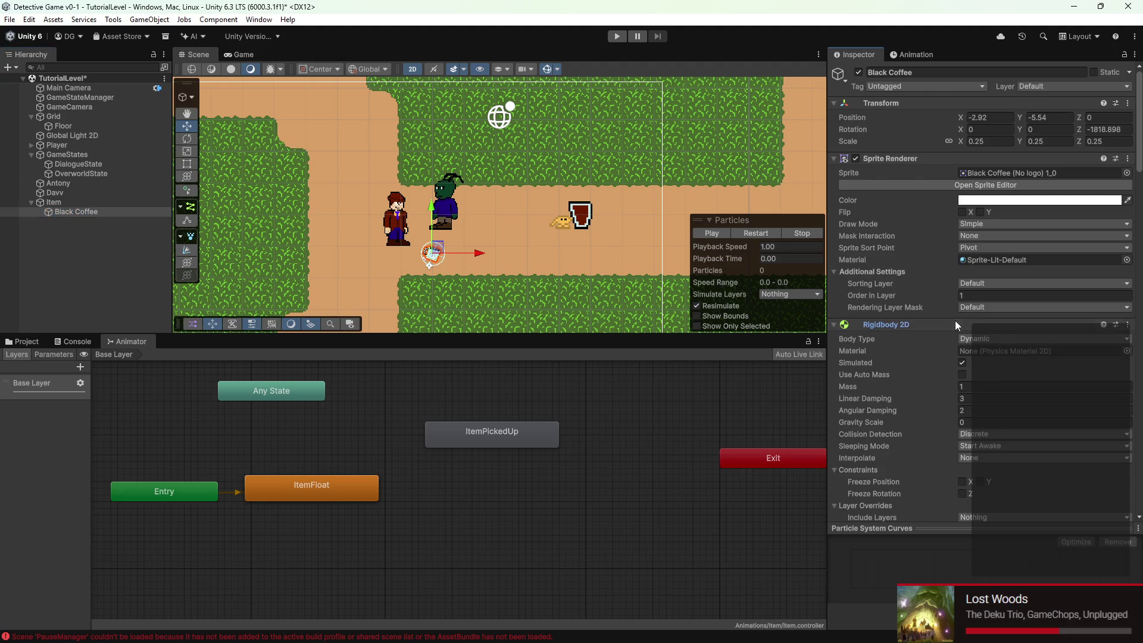
mouse_move(951, 327)
left_mouse_down()
mouse_move(24, 239)
mouse_move(62, 209)
mouse_move(869, 325)
mouse_move(66, 211)
left_mouse_up()
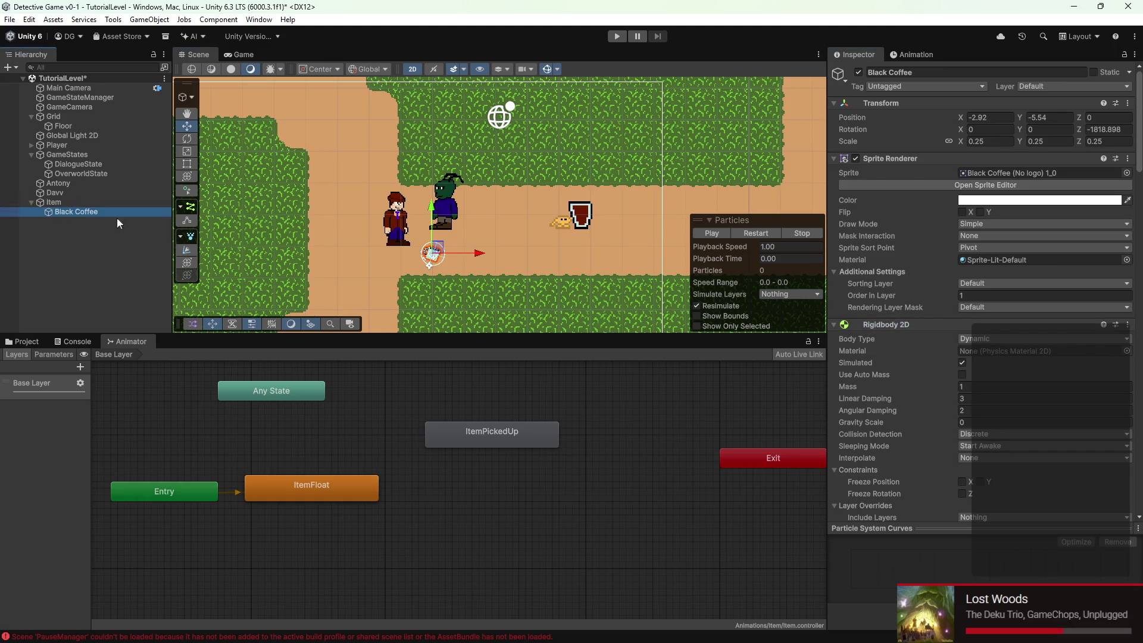
left_click(1128, 324)
left_click(1082, 352)
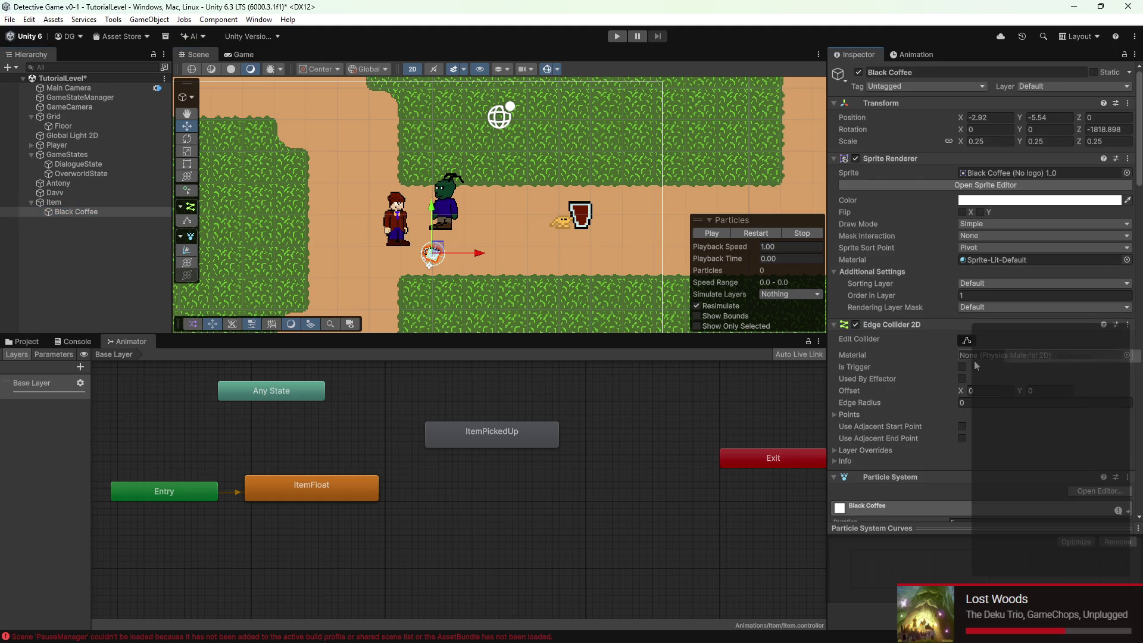
Add a Rigidbody 2D to the parent Item object
left_click(55, 202)
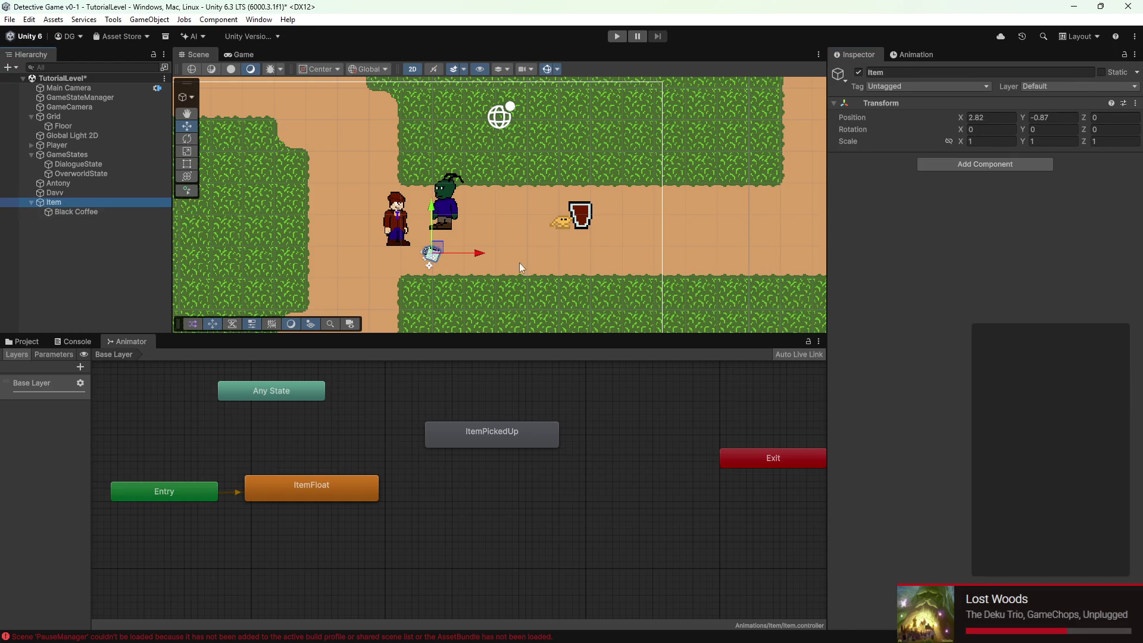
left_click(985, 164)
type("rigi")
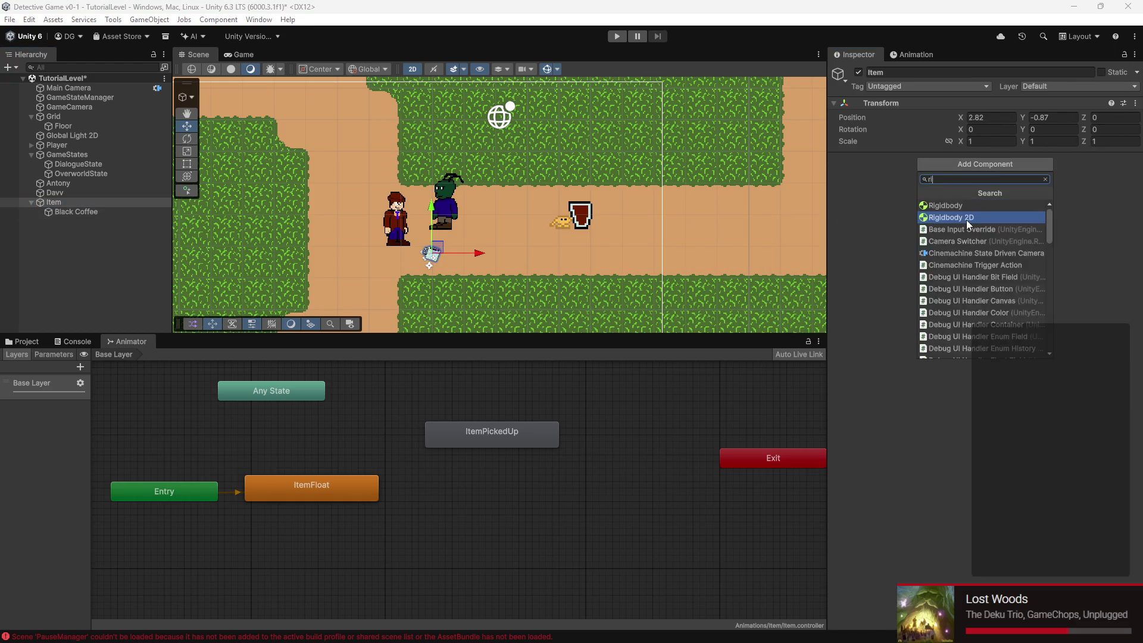
left_click(966, 218)
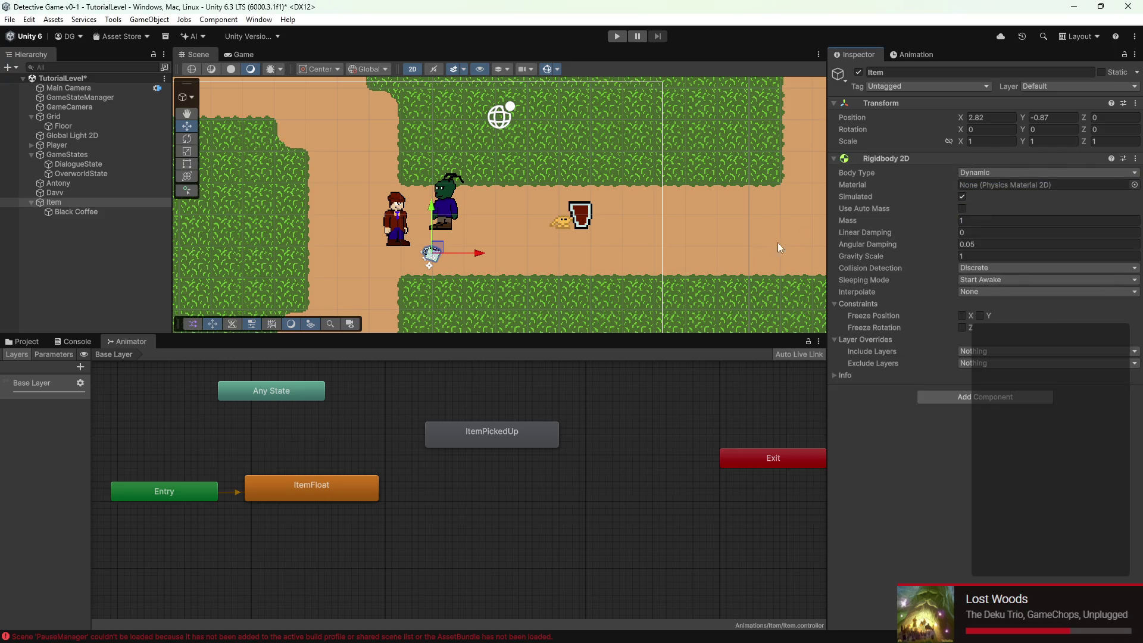
Remove the Edge Collider 2D from Black Coffee
left_click(76, 212)
scroll(1059, 197, "down", 3)
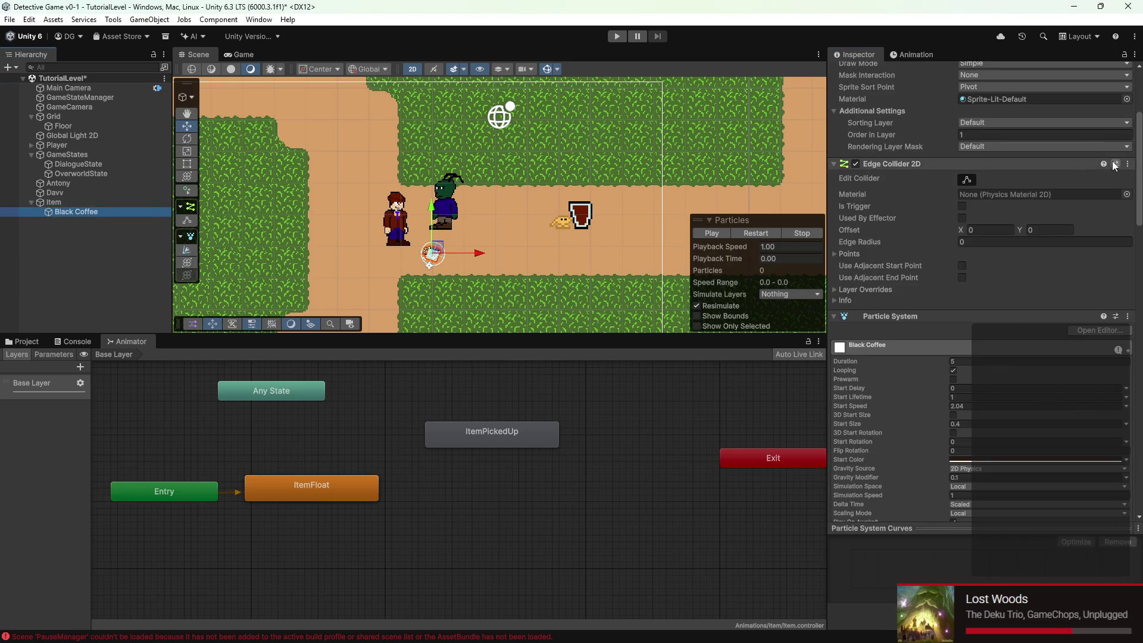
left_click_drag(1078, 168, 144, 212)
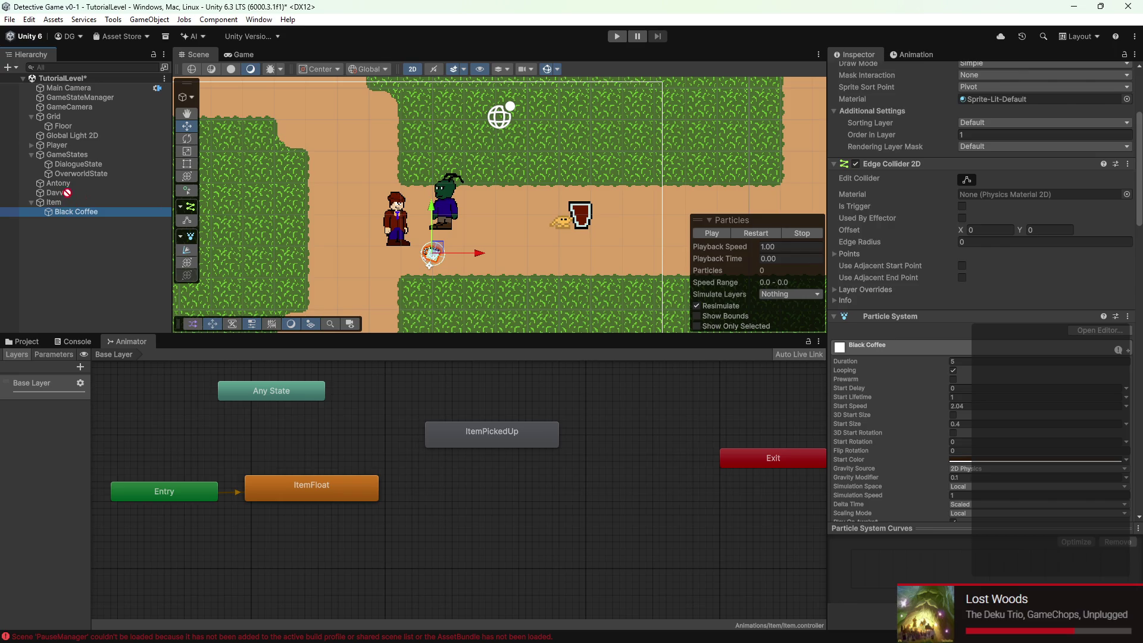
left_click(1128, 164)
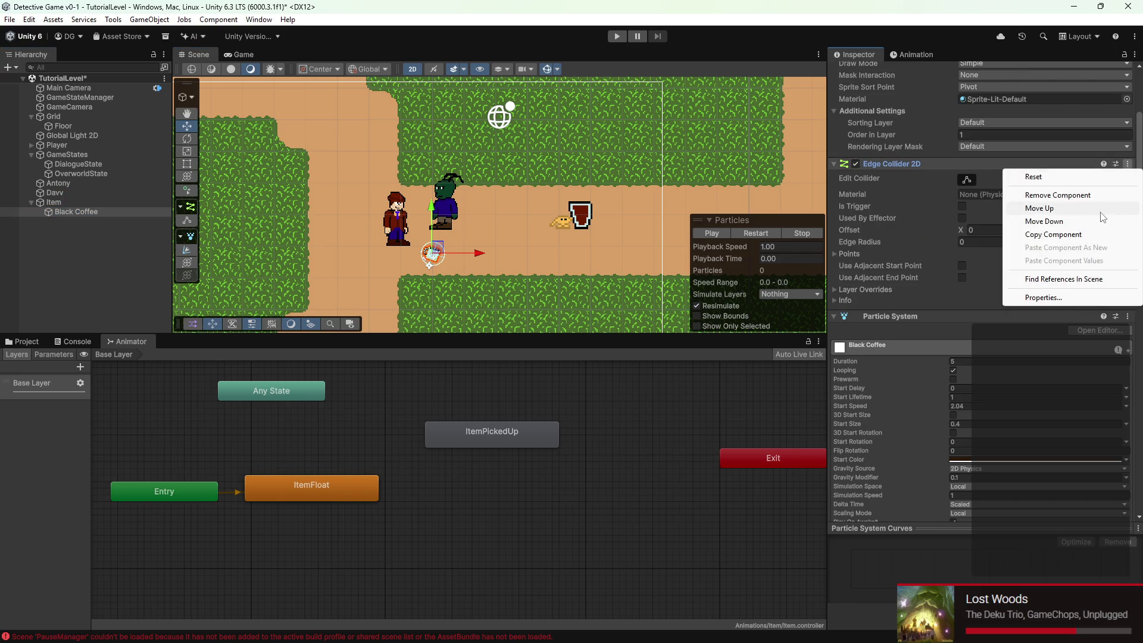
left_click(1057, 195)
left_click(94, 204)
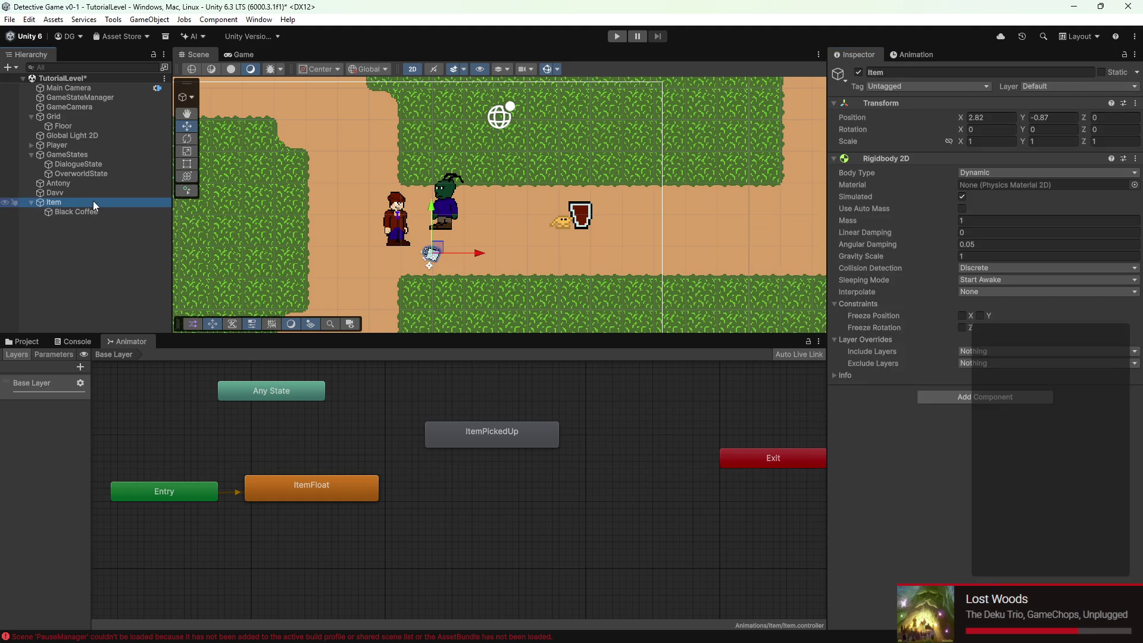
left_click(1019, 394)
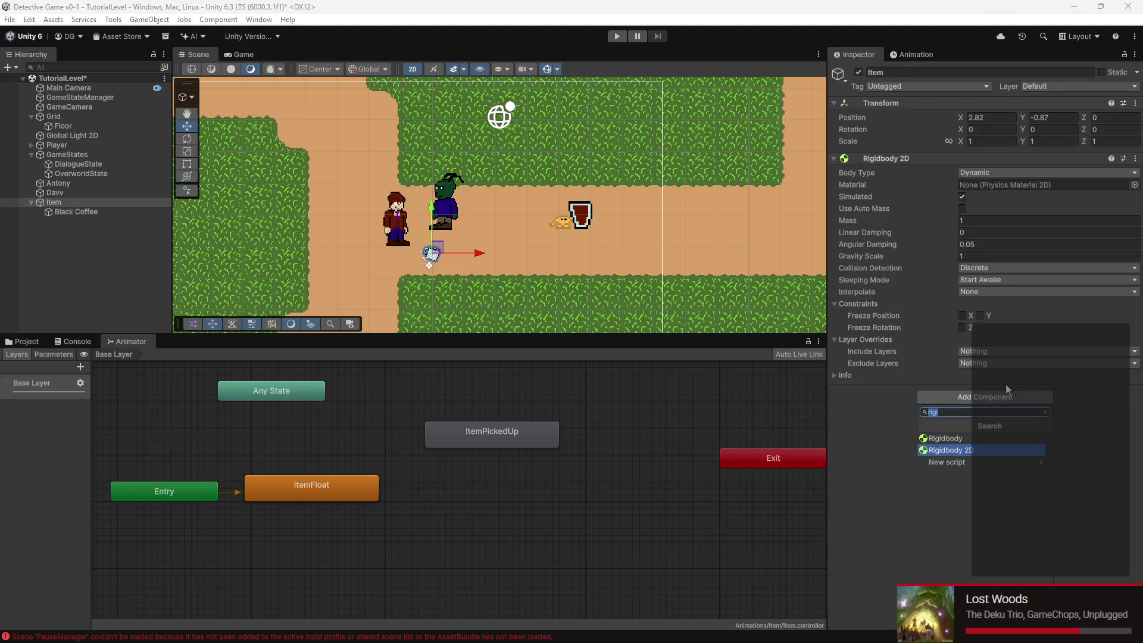
Add a Box Collider 2D to Item, then undo it
type("box")
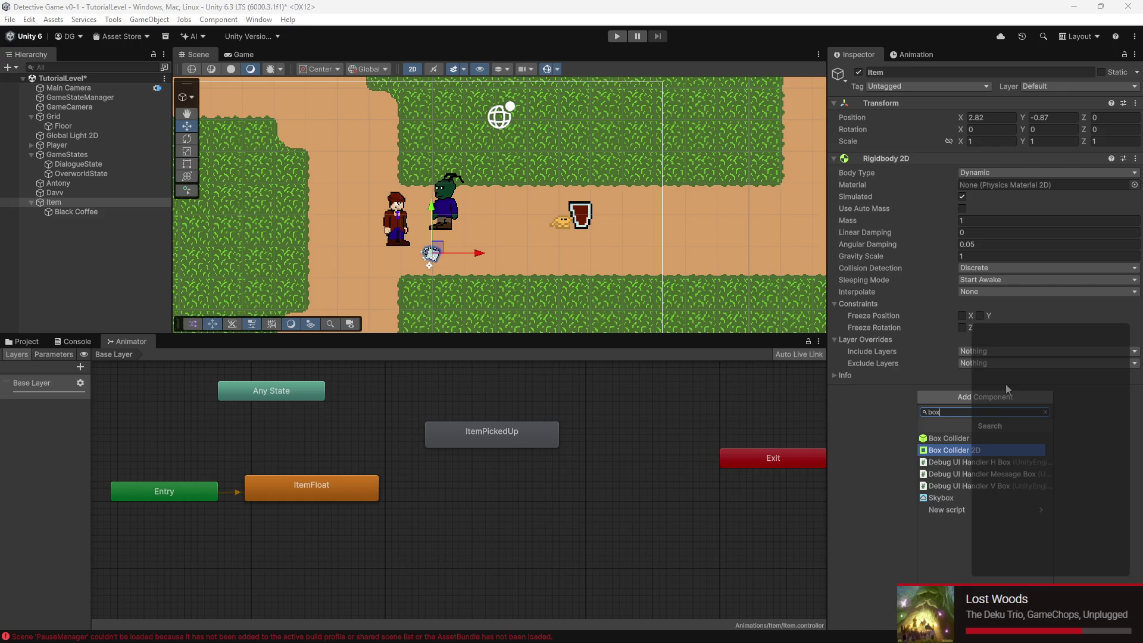
key("Return")
key("f")
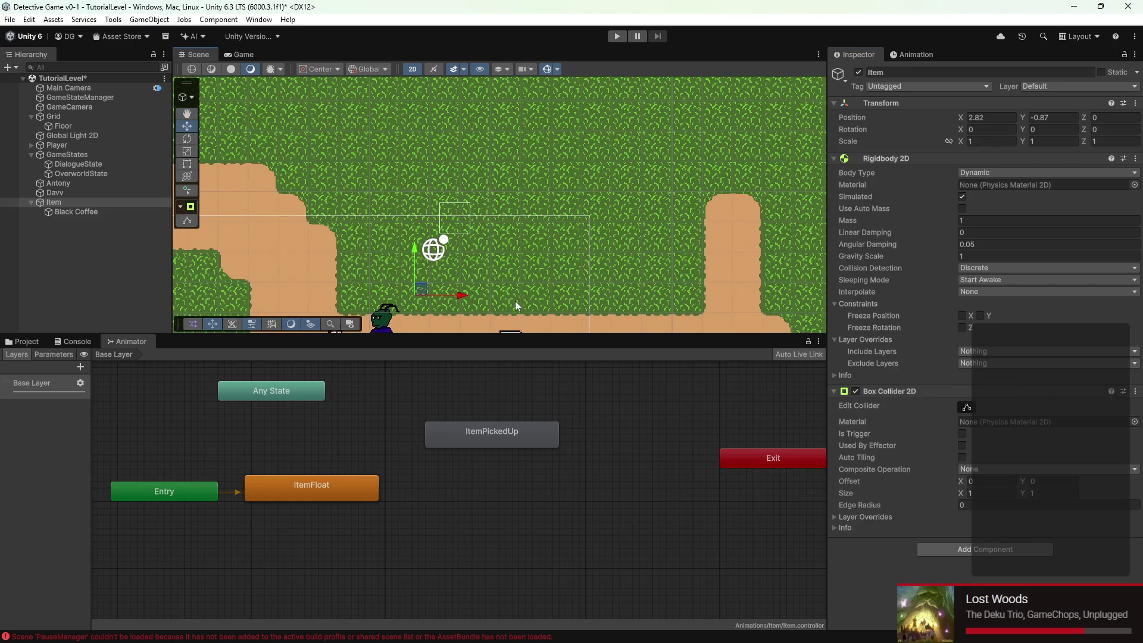
key("ctrl+z")
key("f")
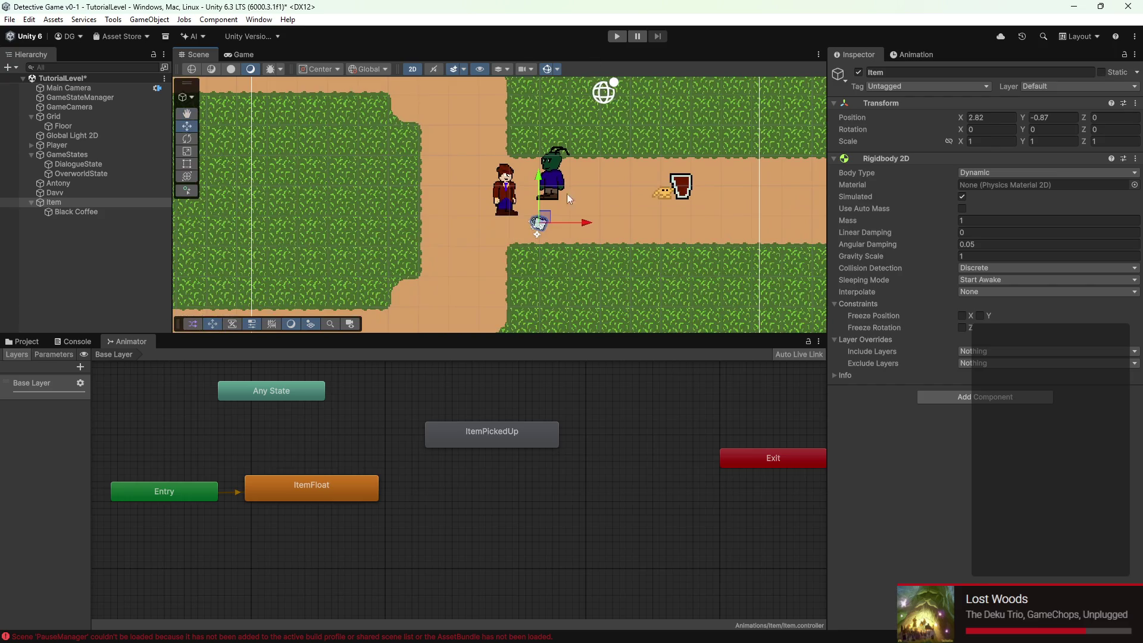
scroll(566, 222, "up", 5)
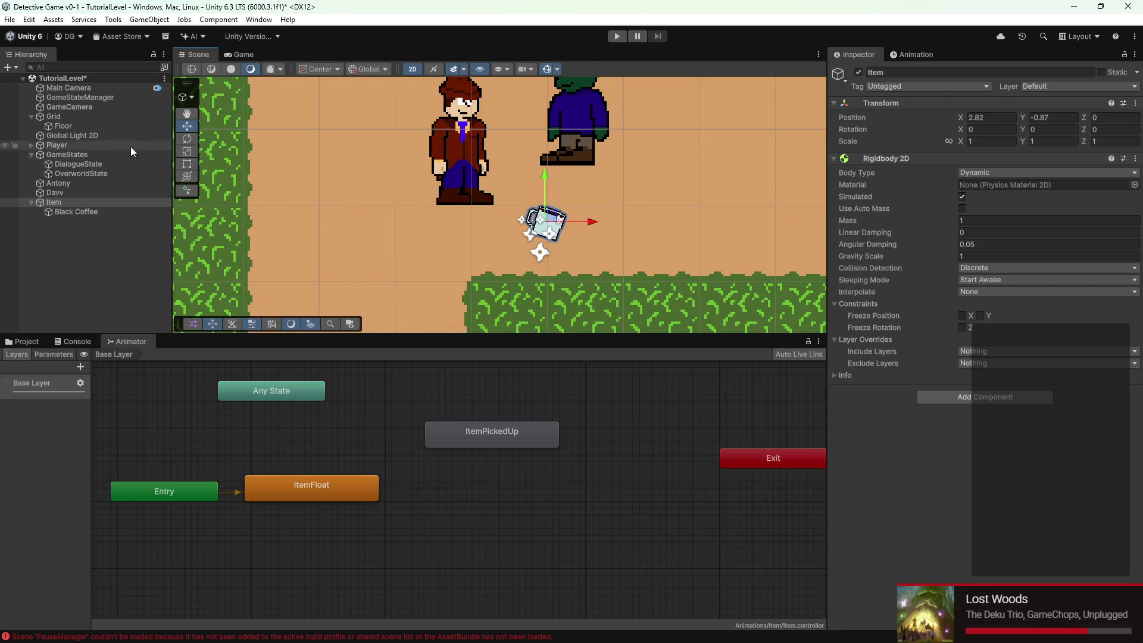
Reset Black Coffee's Z rotation from -1818.898 to 0 so the cup stands upright
left_click(98, 211)
left_click(968, 142)
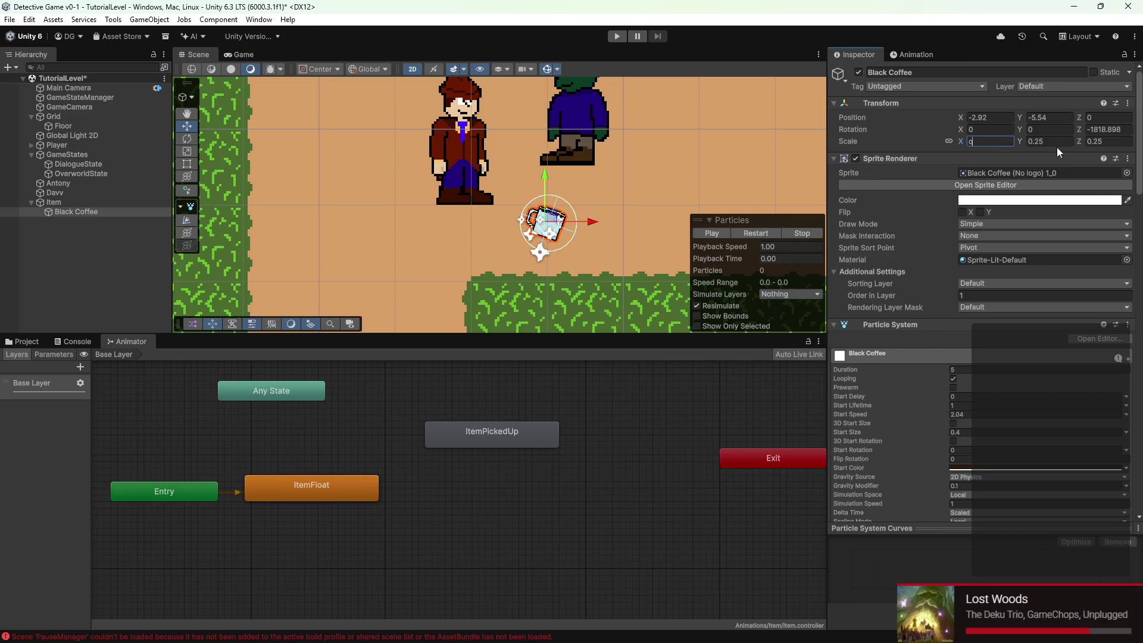
key("Escape")
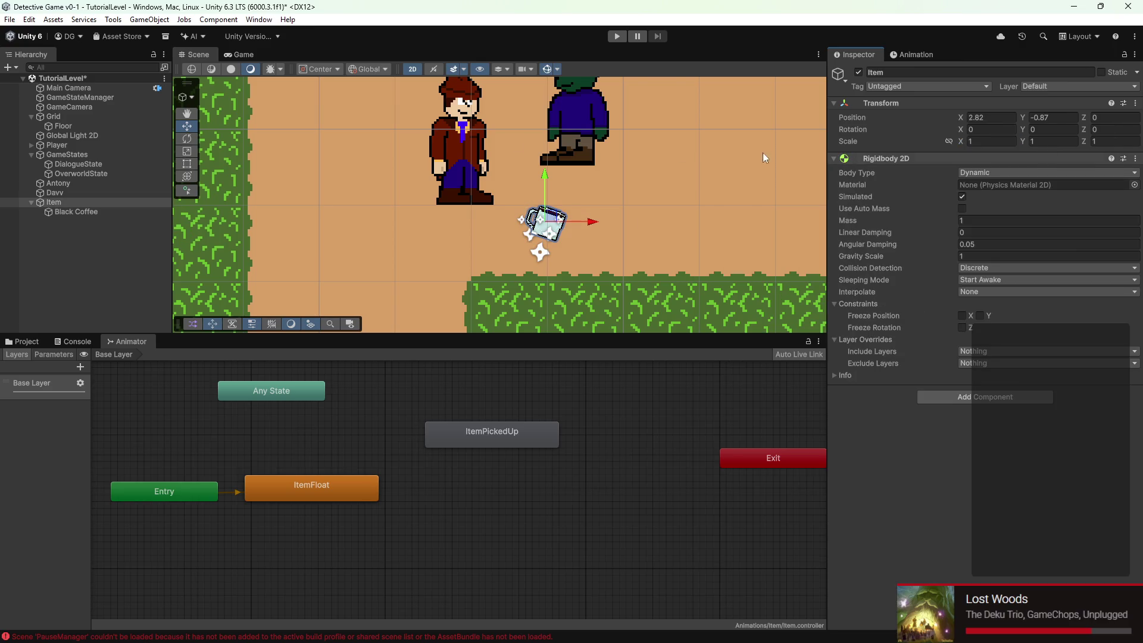
left_click(87, 213)
left_click(1126, 129)
type("0")
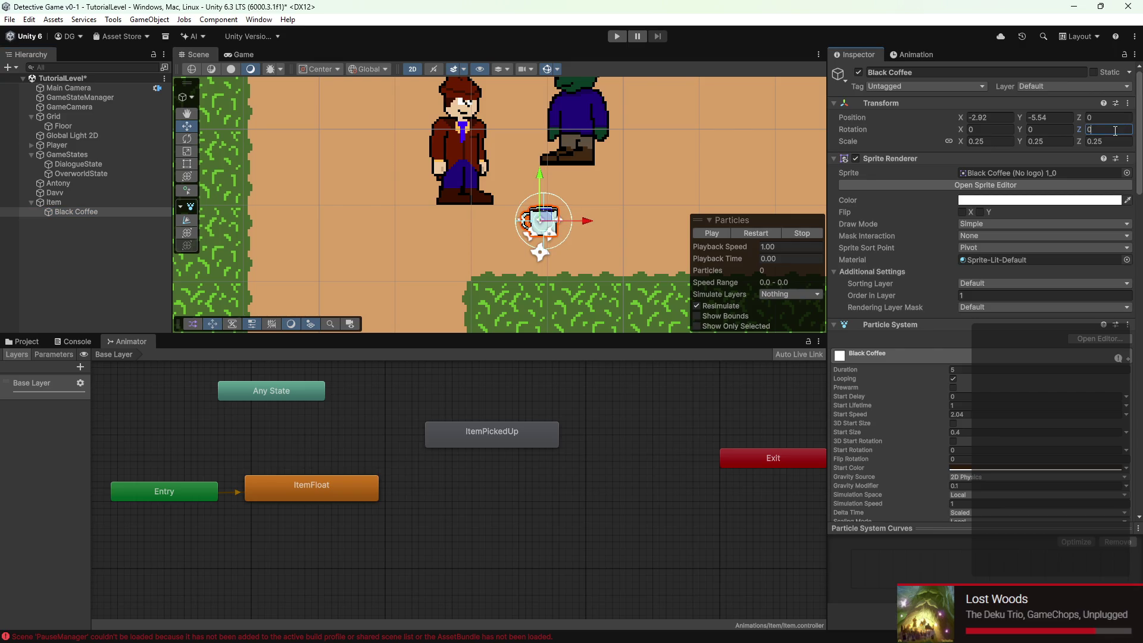
key("Return")
key("f")
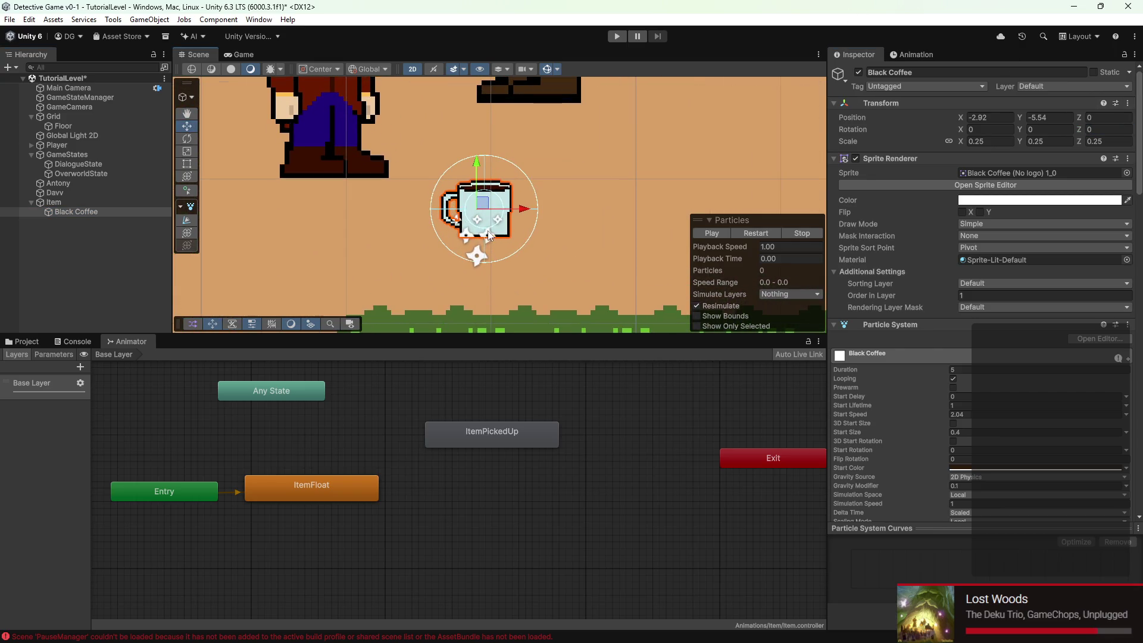
left_click(101, 203)
left_click(976, 395)
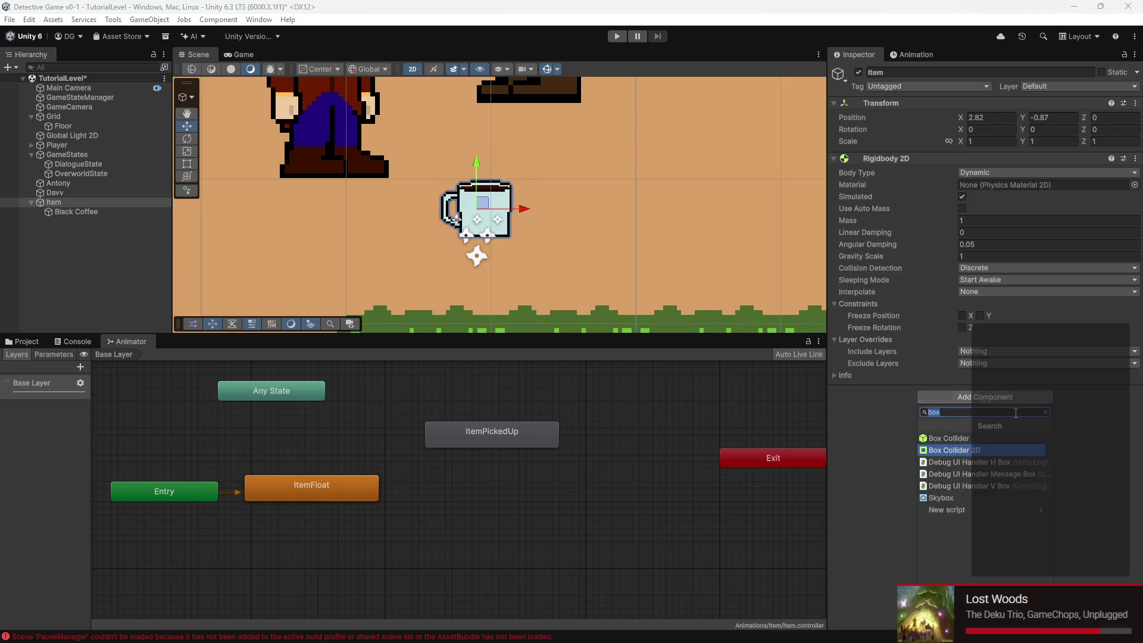
type("edg")
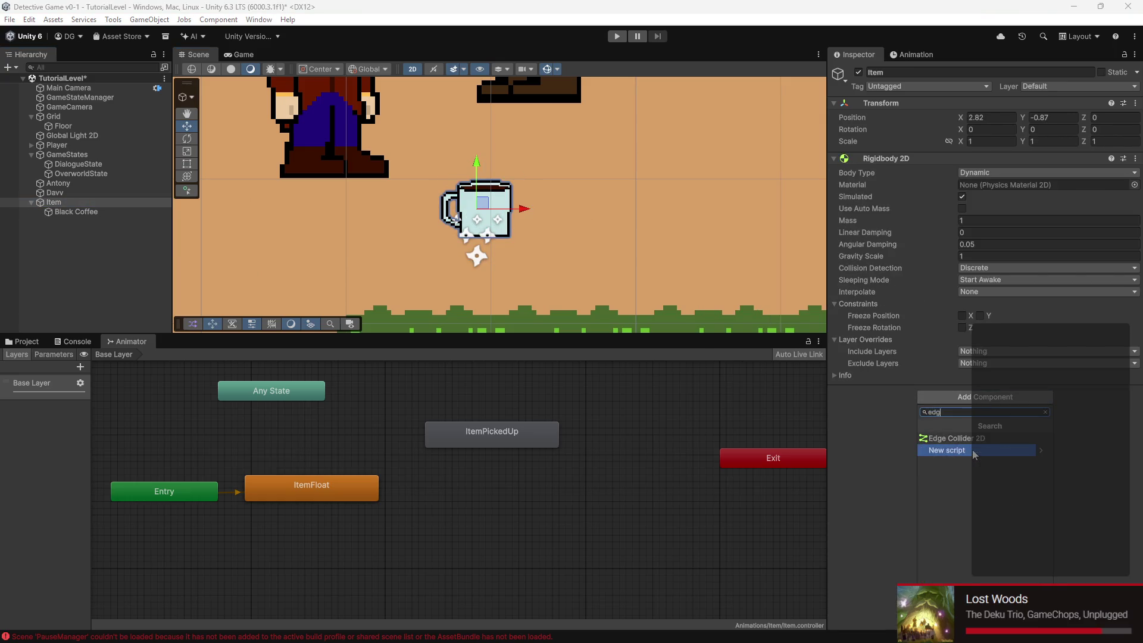
left_click(952, 438)
scroll(530, 279, "up", 2)
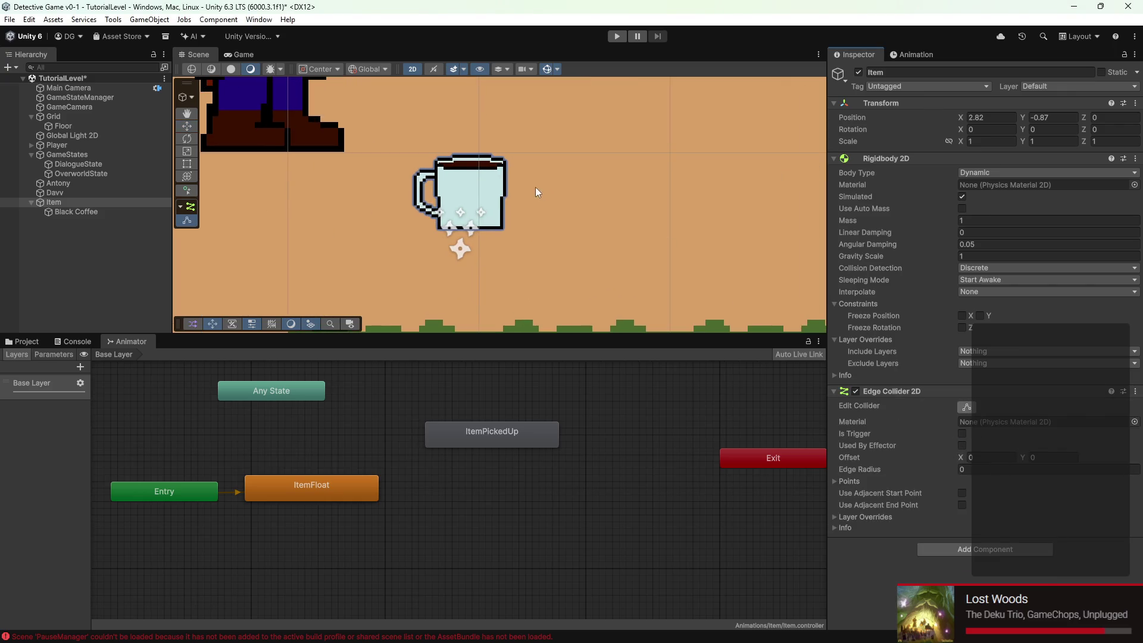
scroll(360, 176, "down", 2)
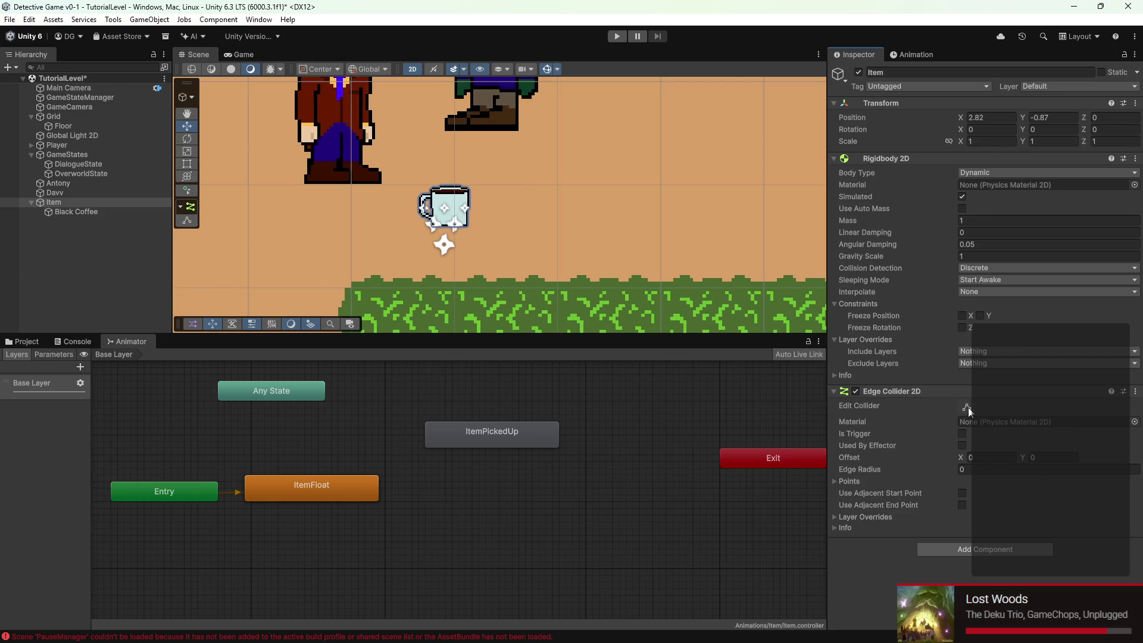
scroll(499, 240, "down", 5)
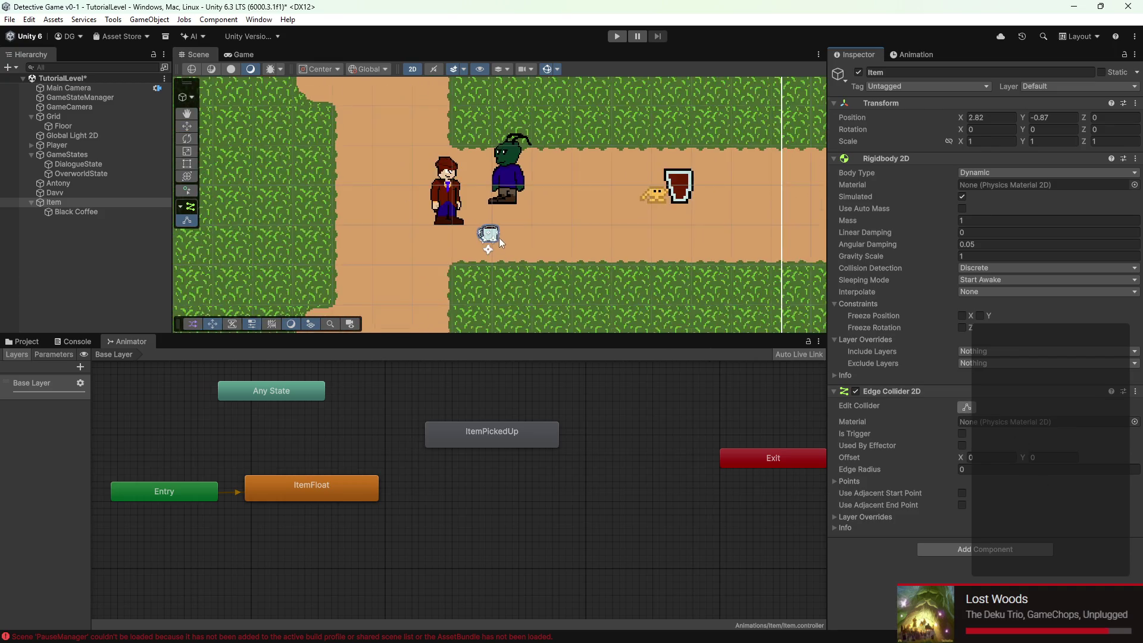
scroll(501, 237, "up", 2)
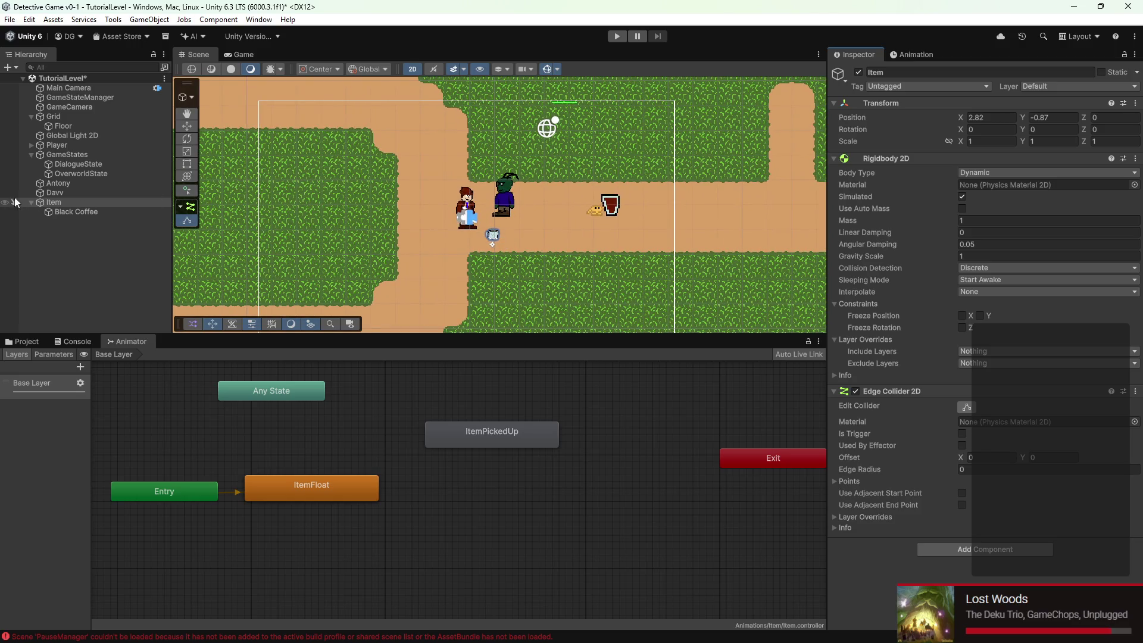
left_click(84, 216)
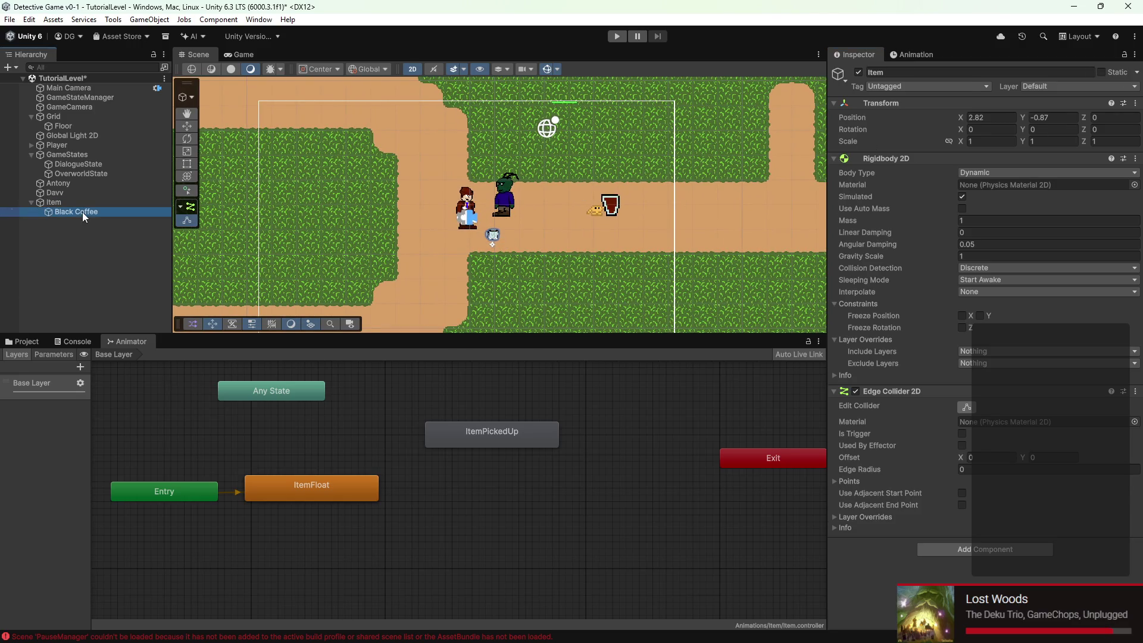
Set Black Coffee's position X and Y to 0
left_click(989, 122)
type("0")
key("Tab")
type("0")
Set the parent Item's position X and Y to 0
left_click(113, 204)
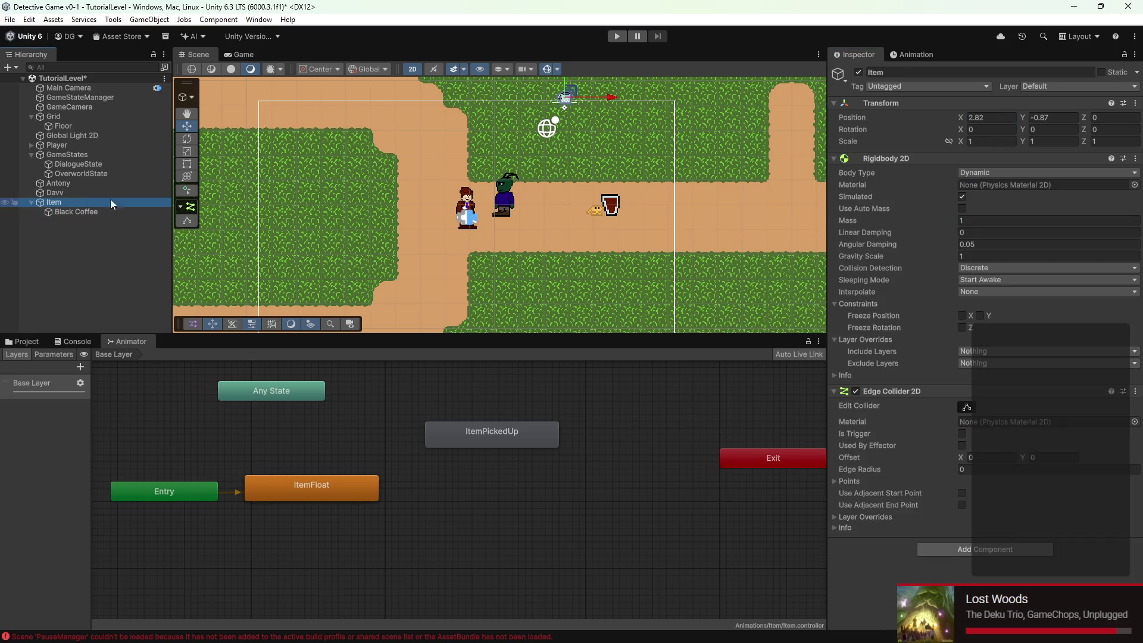
left_click(988, 117)
type("0")
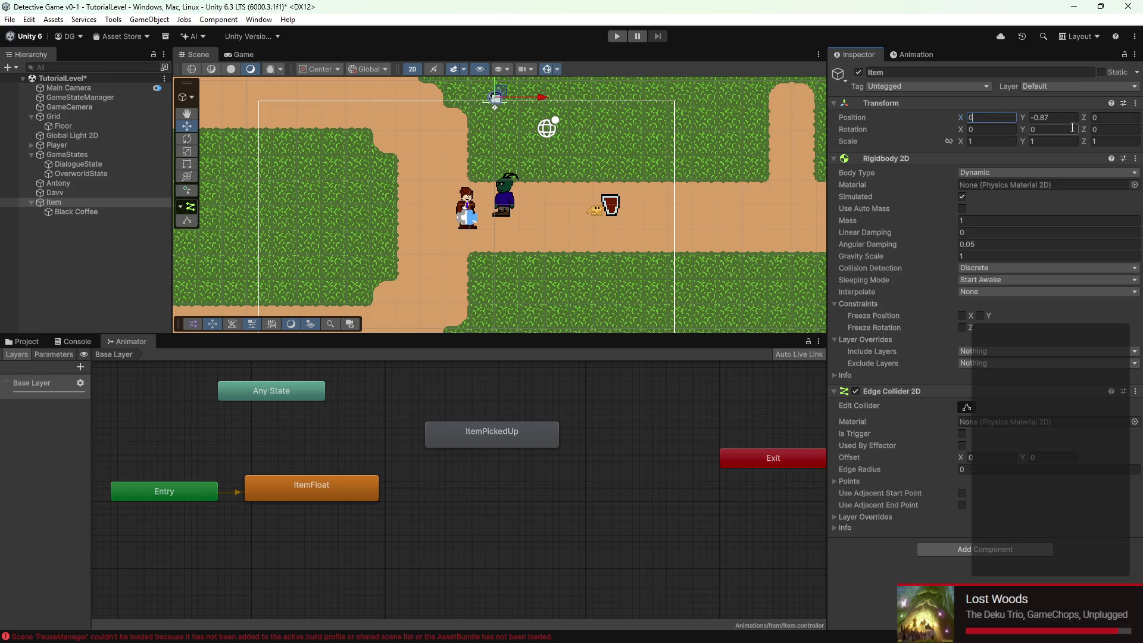
left_click(1060, 119)
type("0f")
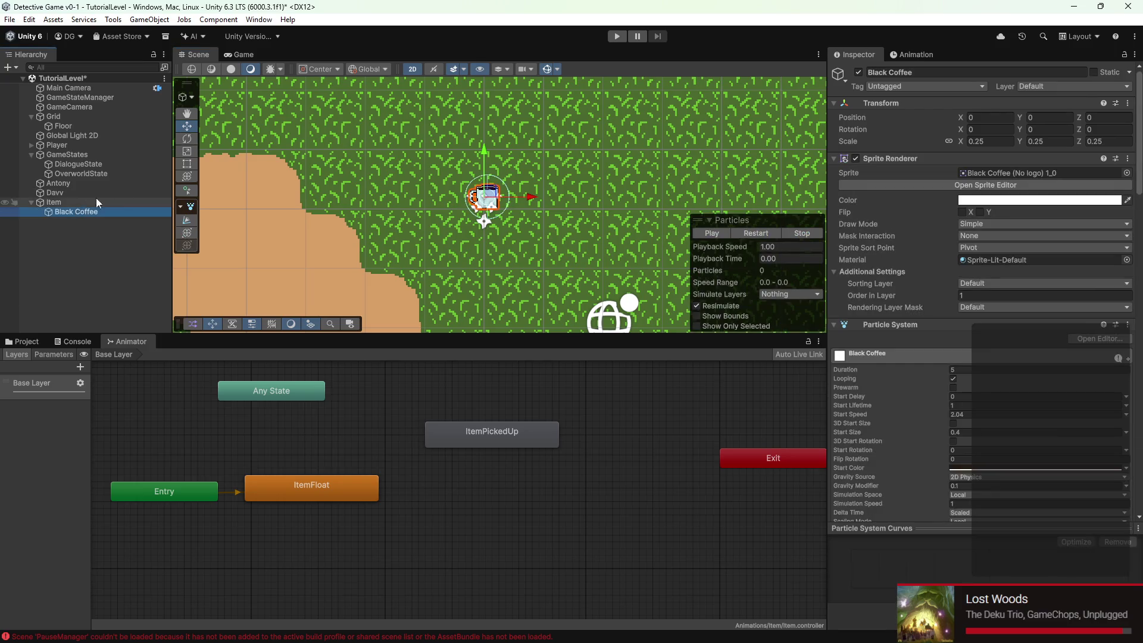
Preview ItemFloat on Black Coffee, then return to Item's Inspector properties
left_click(916, 54)
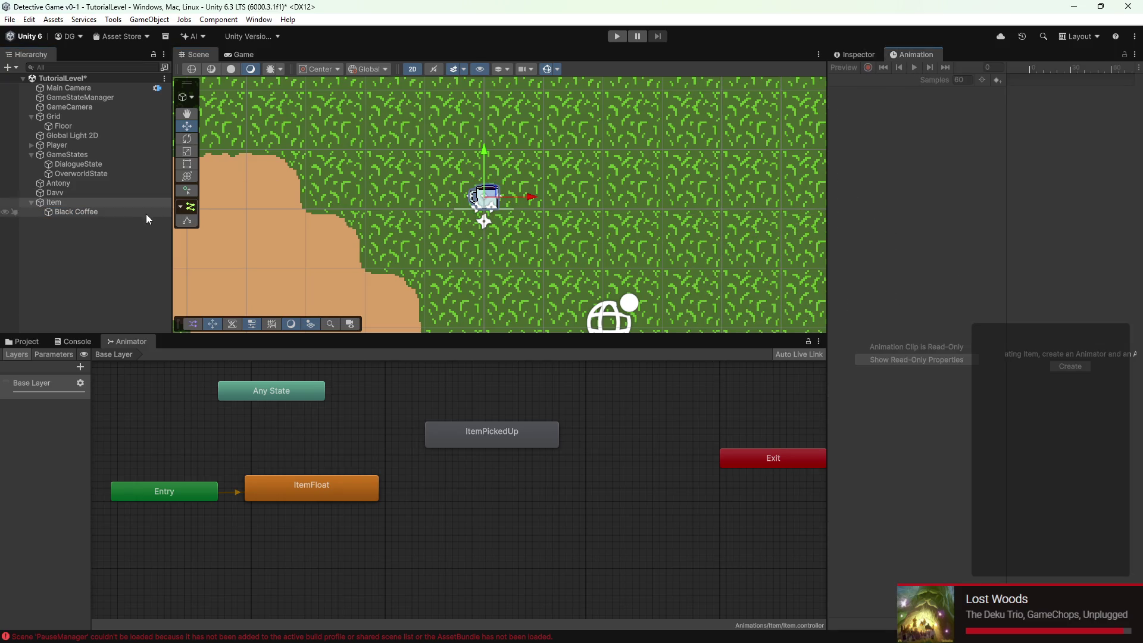
left_click(145, 213)
left_click(914, 68)
left_click(80, 204)
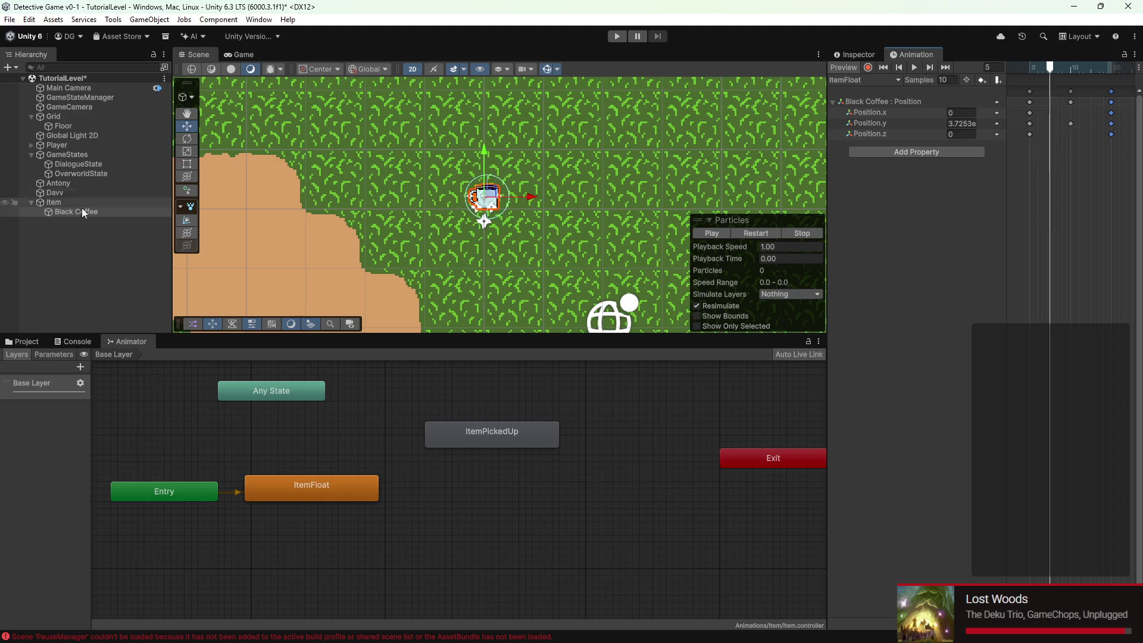
left_click(873, 55)
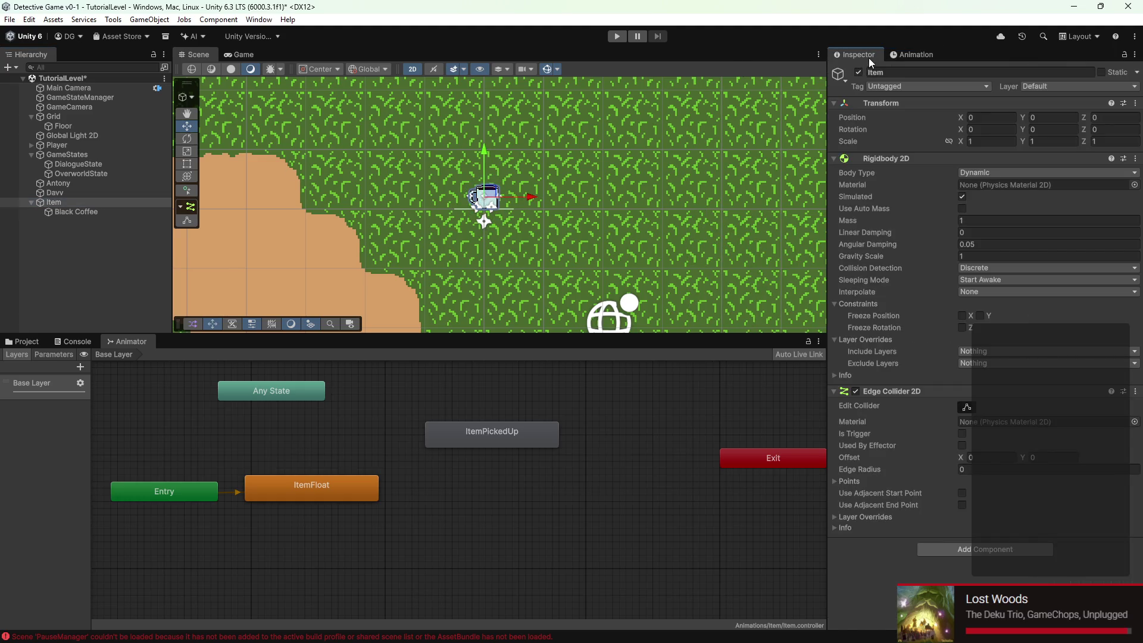
left_click(966, 407)
Drag the Edge Collider 2D points onto the cup's rim, sides and bottom corner
left_click(964, 406)
scroll(524, 197, "up", 6)
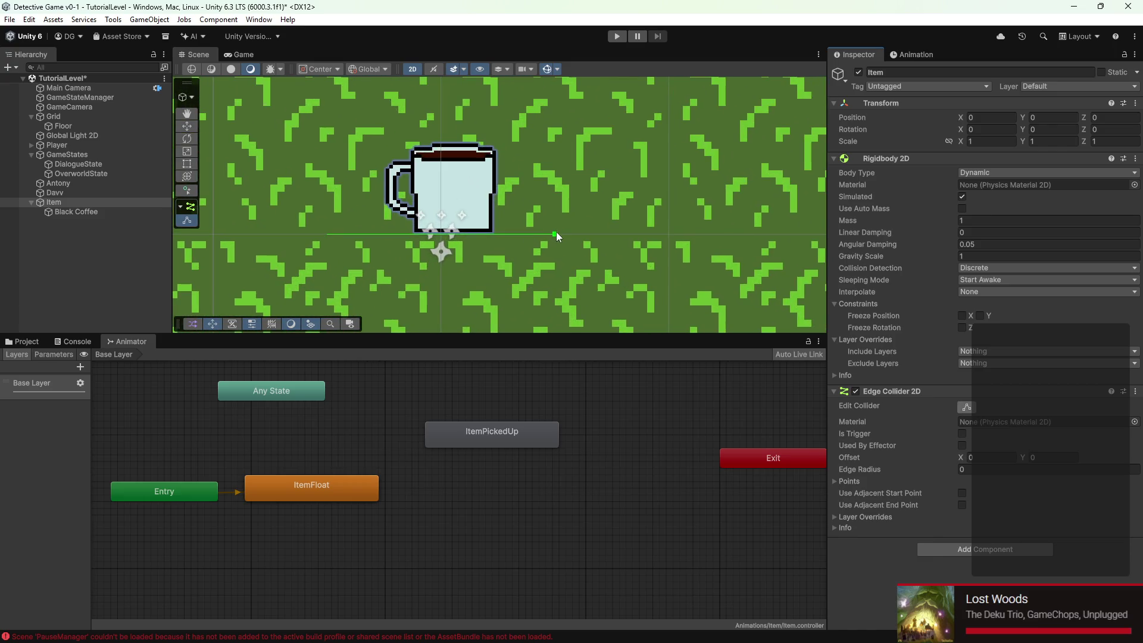
mouse_move(556, 233)
left_mouse_down()
mouse_move(516, 165)
mouse_move(495, 156)
left_mouse_up()
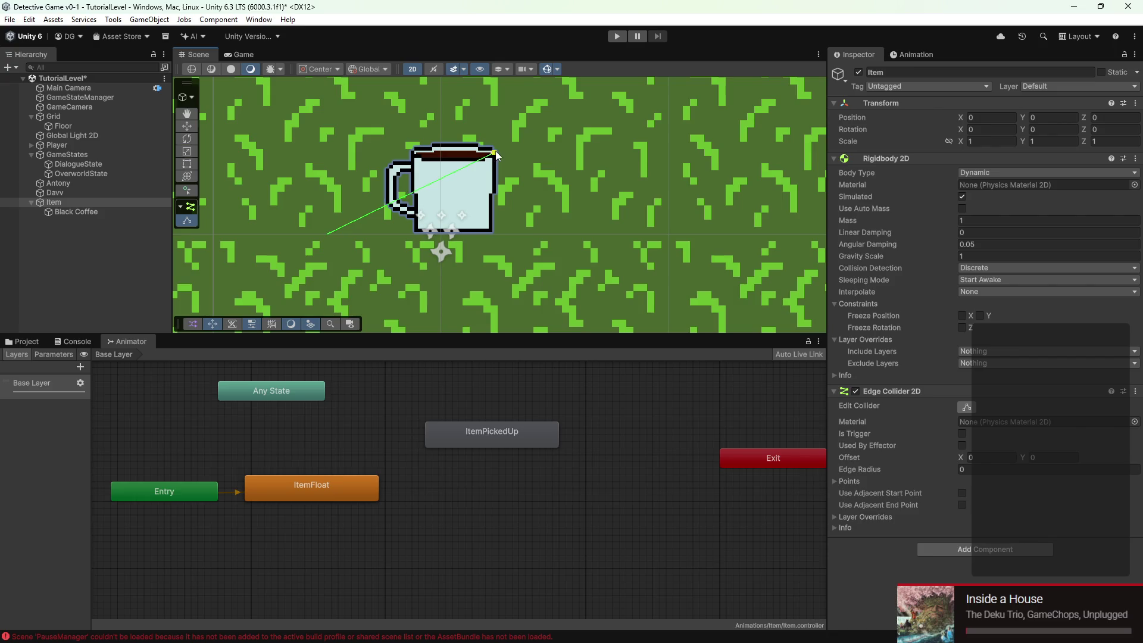
left_click_drag(327, 234, 413, 152)
mouse_move(423, 152)
left_mouse_down()
mouse_move(427, 214)
mouse_move(415, 230)
left_mouse_up()
left_click(415, 230, "ctrl")
left_click_drag(477, 179, 491, 234)
Save the TutorialLevel scene with Ctrl+S and reselect Item
scroll(567, 212, "down", 2)
key("ctrl+s")
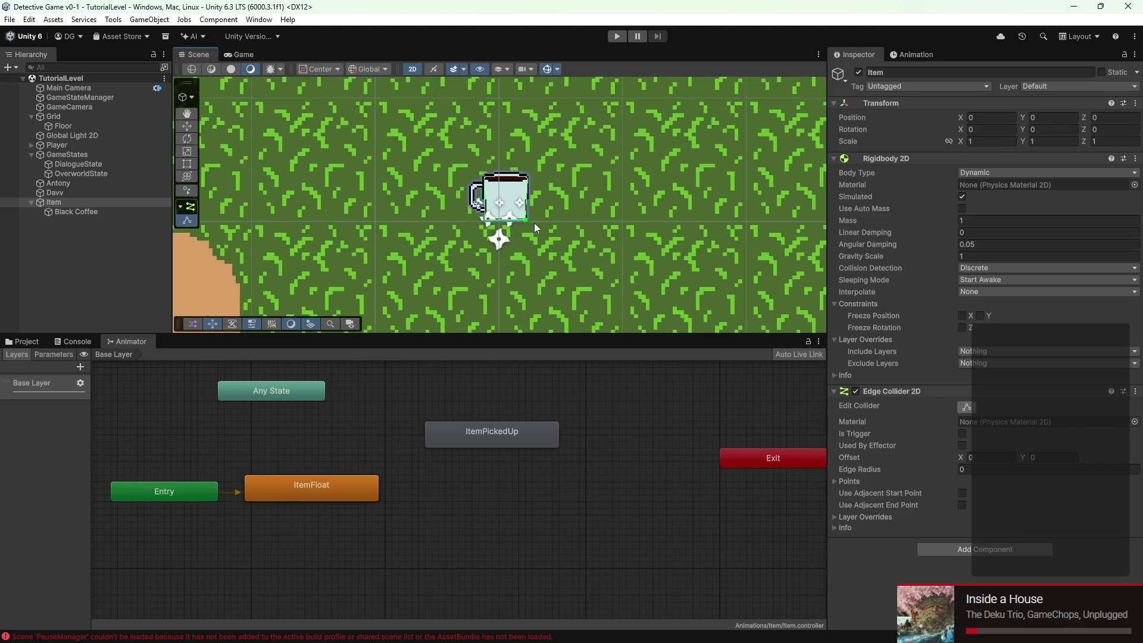
scroll(534, 223, "down", 3)
left_click(142, 202)
scroll(348, 218, "down", 5)
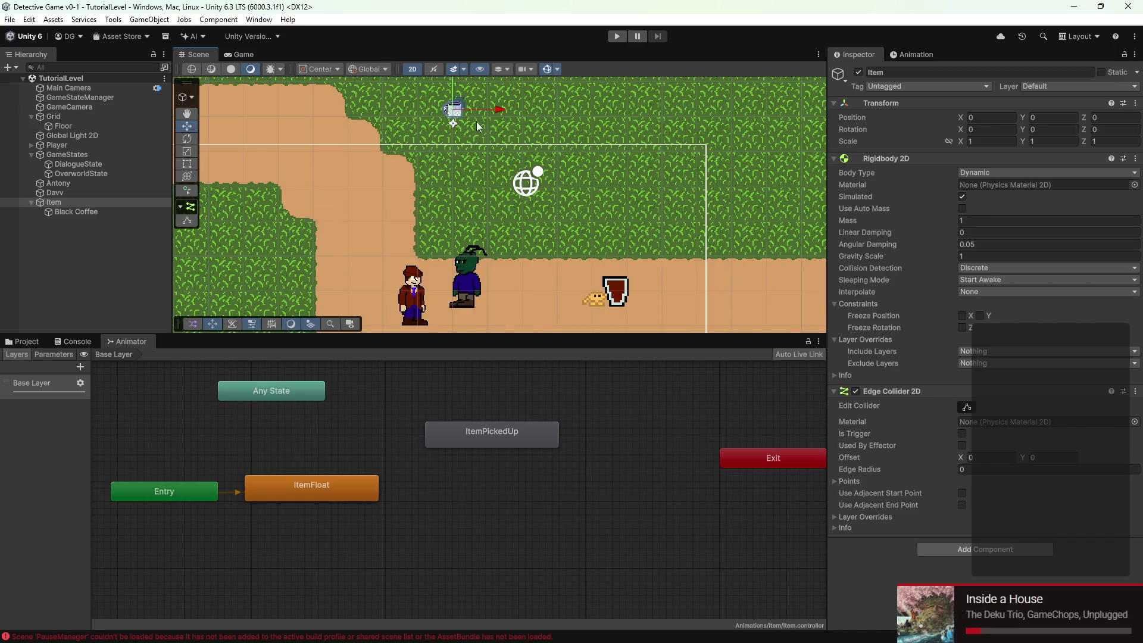
Drag the cup Item onto the path at 1.79, -5.24 and preview Black Coffee's ItemFloat
left_click_drag(455, 111, 518, 293)
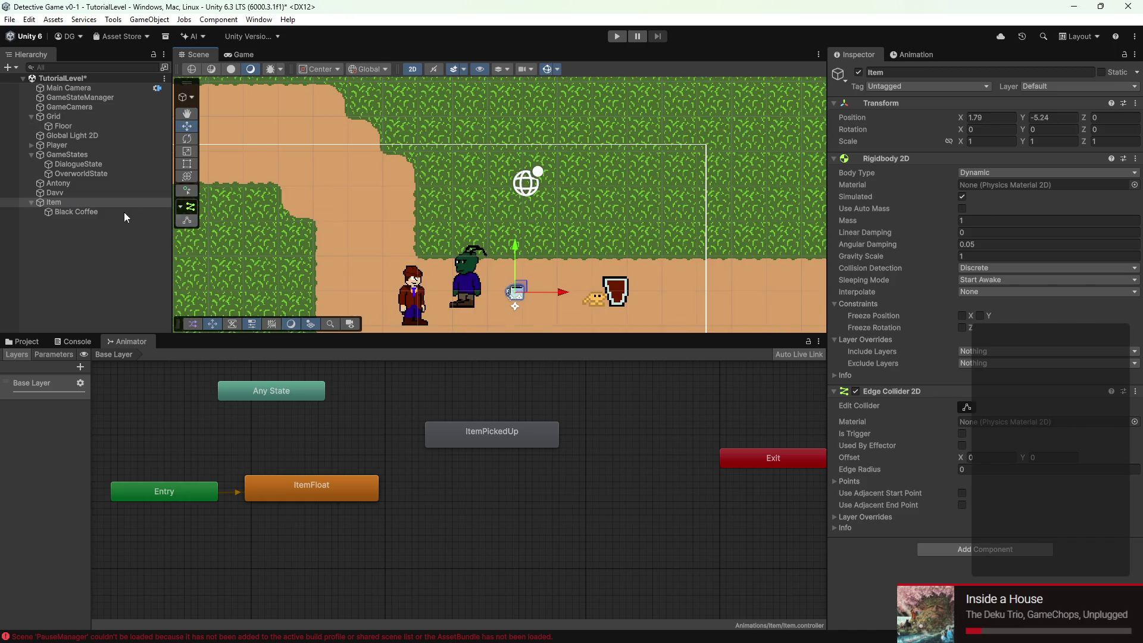
left_click(915, 56)
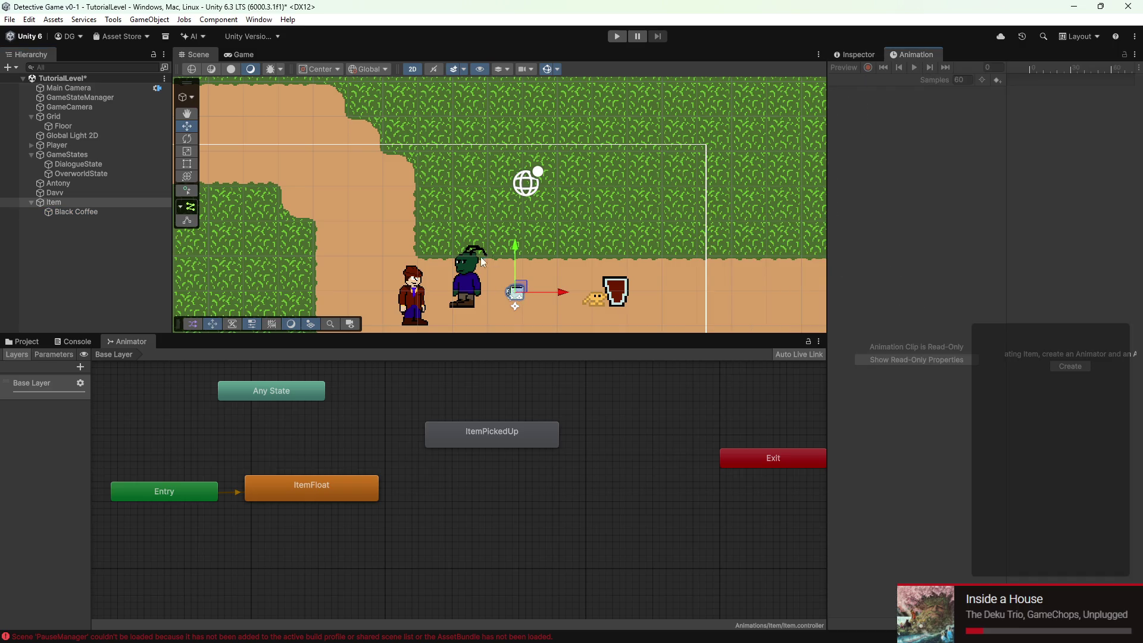
left_click(57, 212)
left_click(913, 67)
scroll(455, 255, "up", 2)
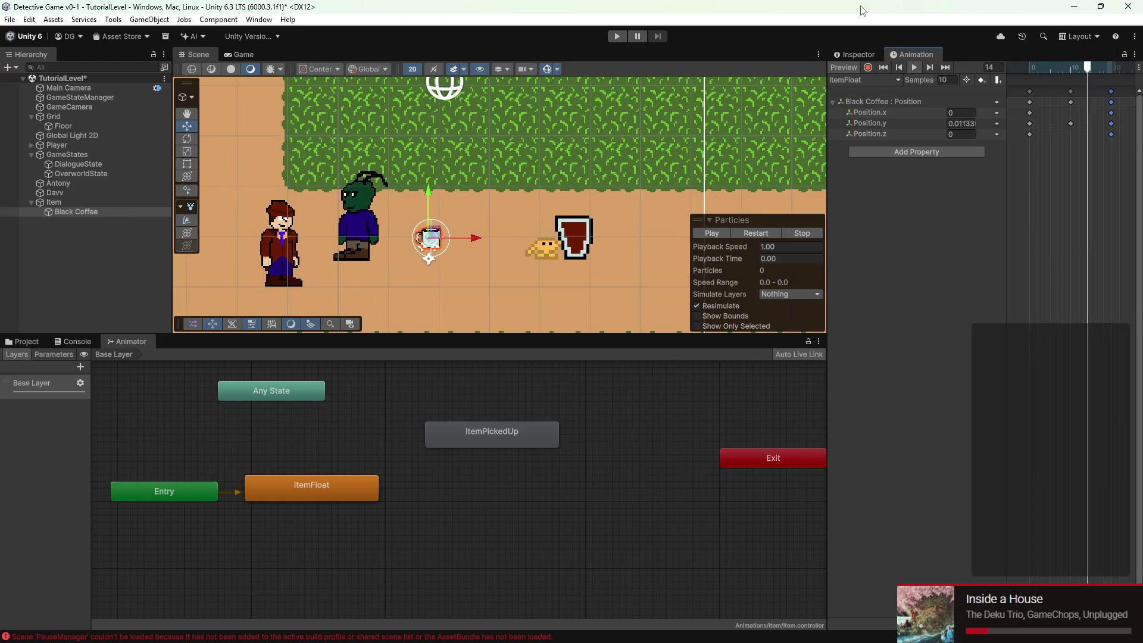
Set Item's Rigidbody 2D gravity scale to 0 and linear damping to 3
left_click(73, 202)
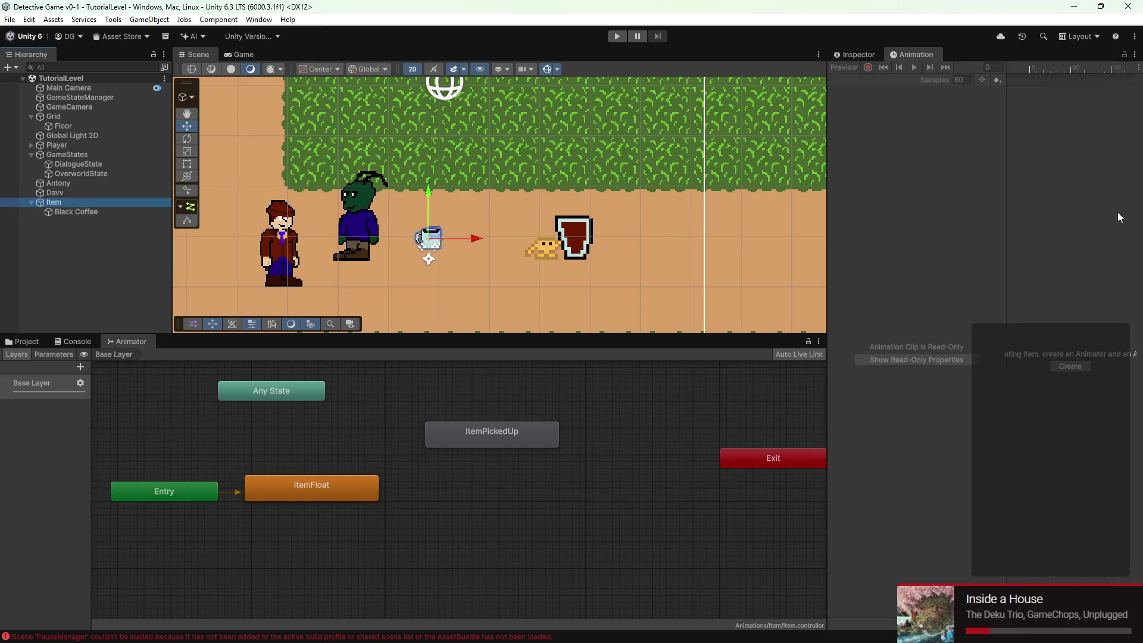
left_click(866, 55)
left_click(986, 257)
type("0")
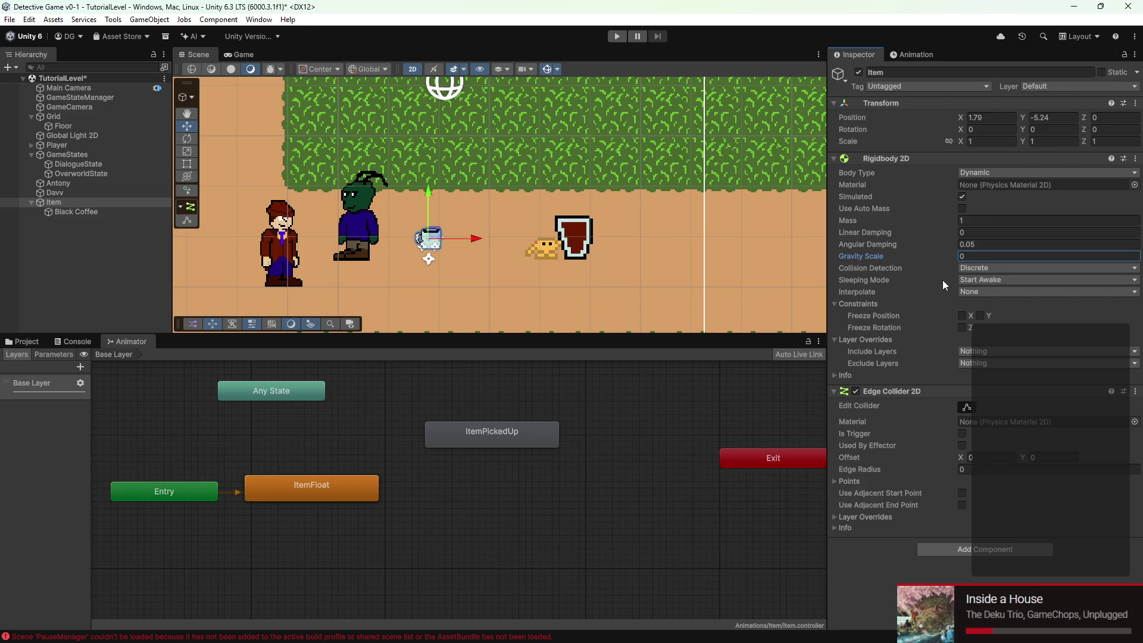
key("Return")
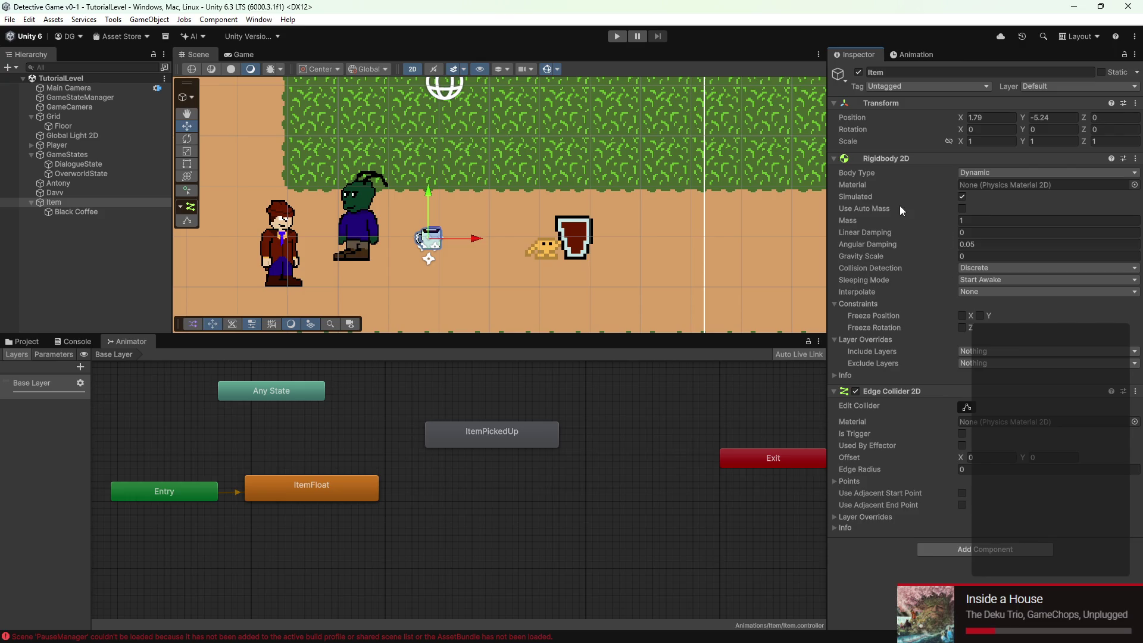
left_click_drag(887, 236, 934, 237)
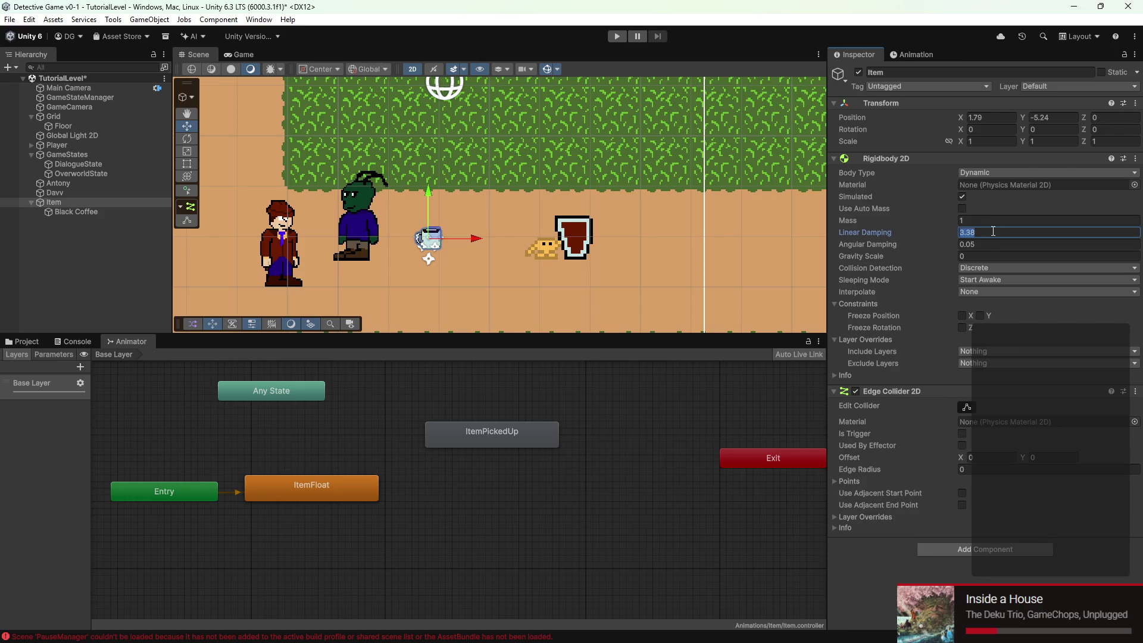
key("Return")
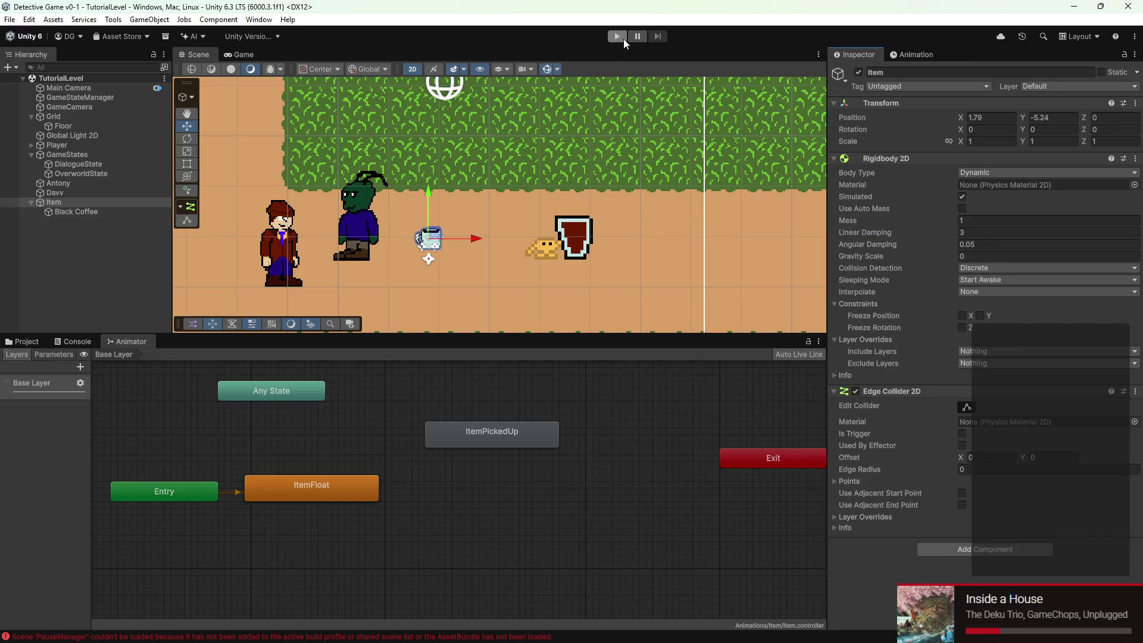
left_click(227, 54)
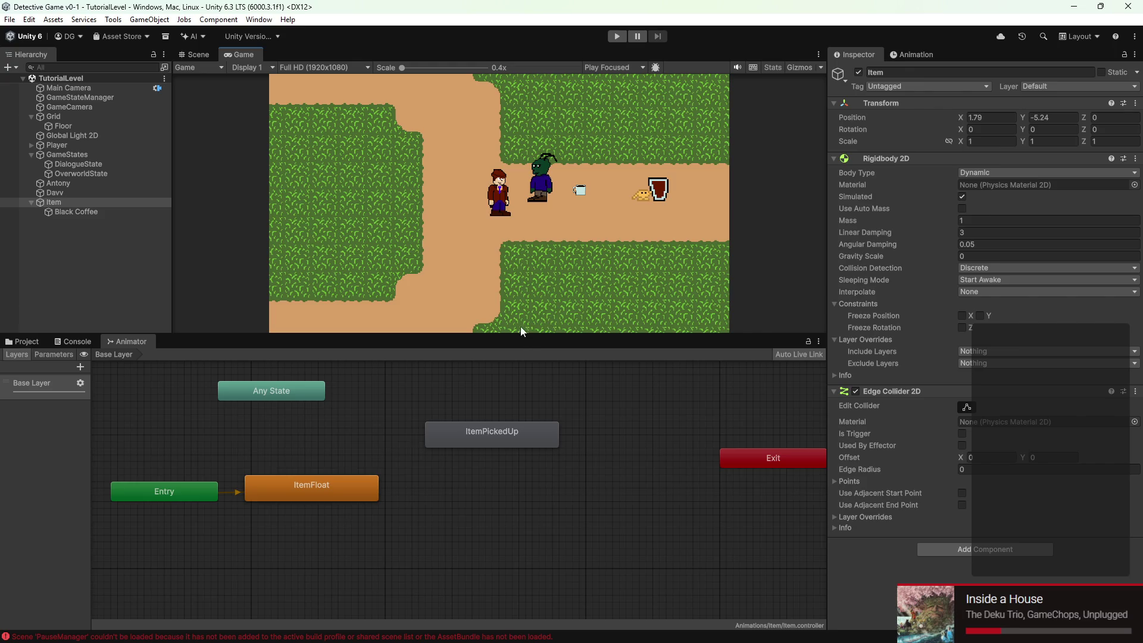
Enlarge the Game view and start play mode
left_click_drag(520, 341, 521, 376)
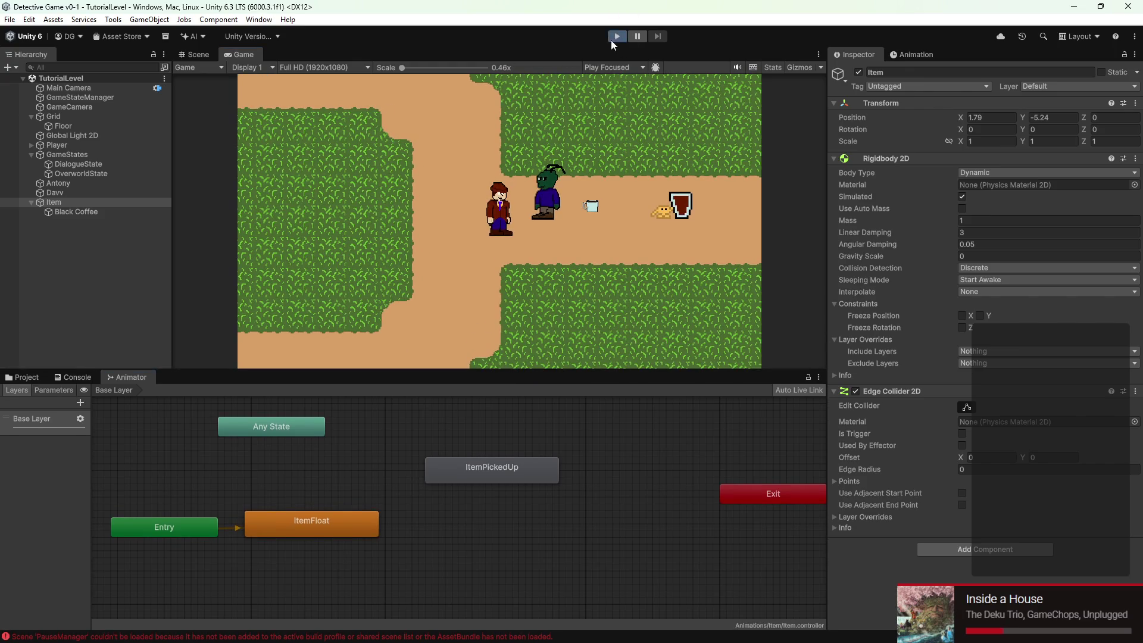
left_click(615, 37)
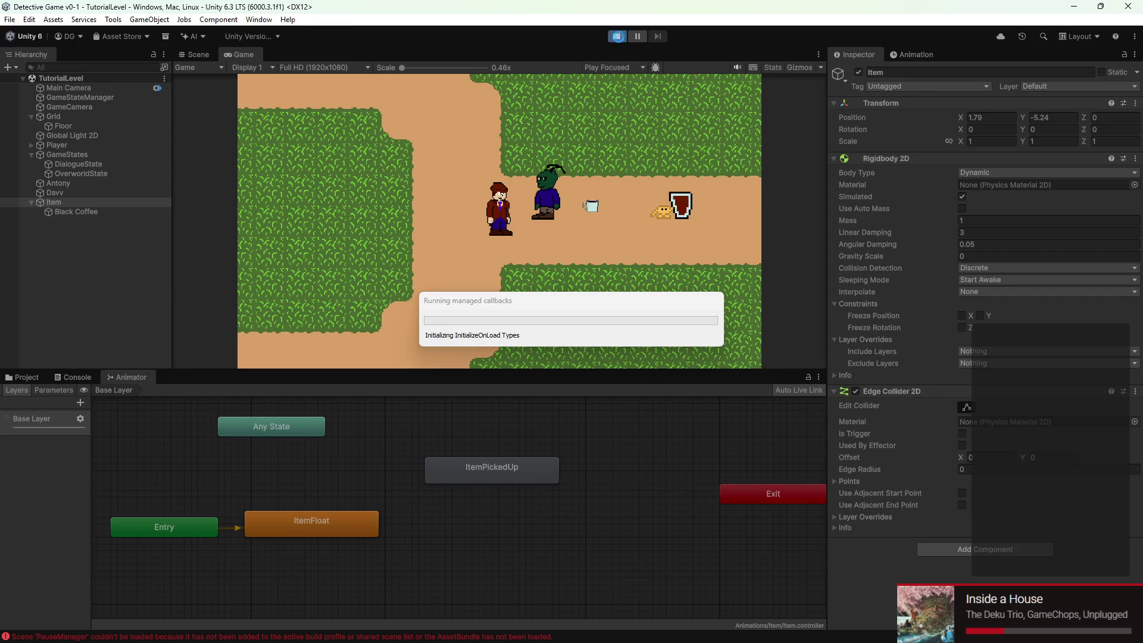
left_click_drag(626, 370, 628, 442)
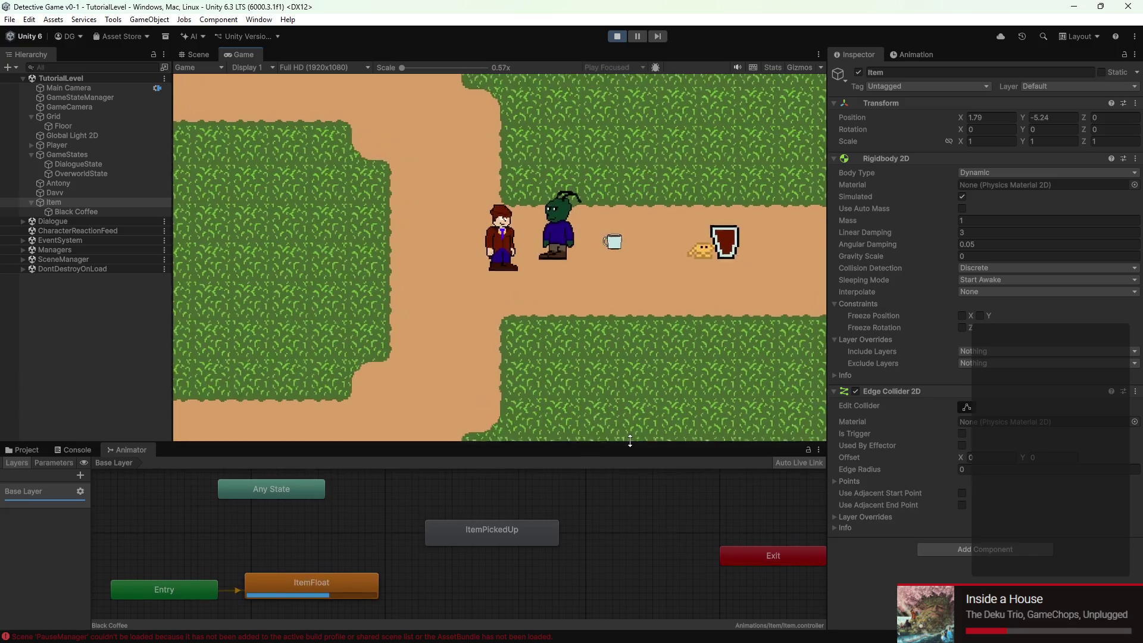
Walk the detective past the tumbling Black Coffee mug and up into the grass, then stop playing
key("d")
key("w")
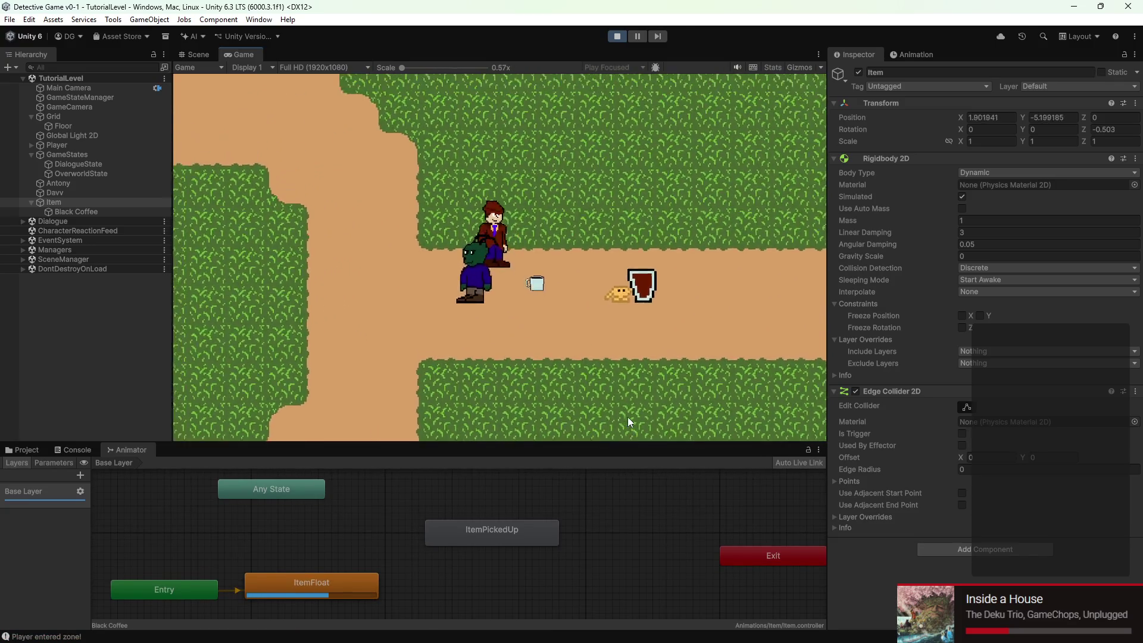
key("a")
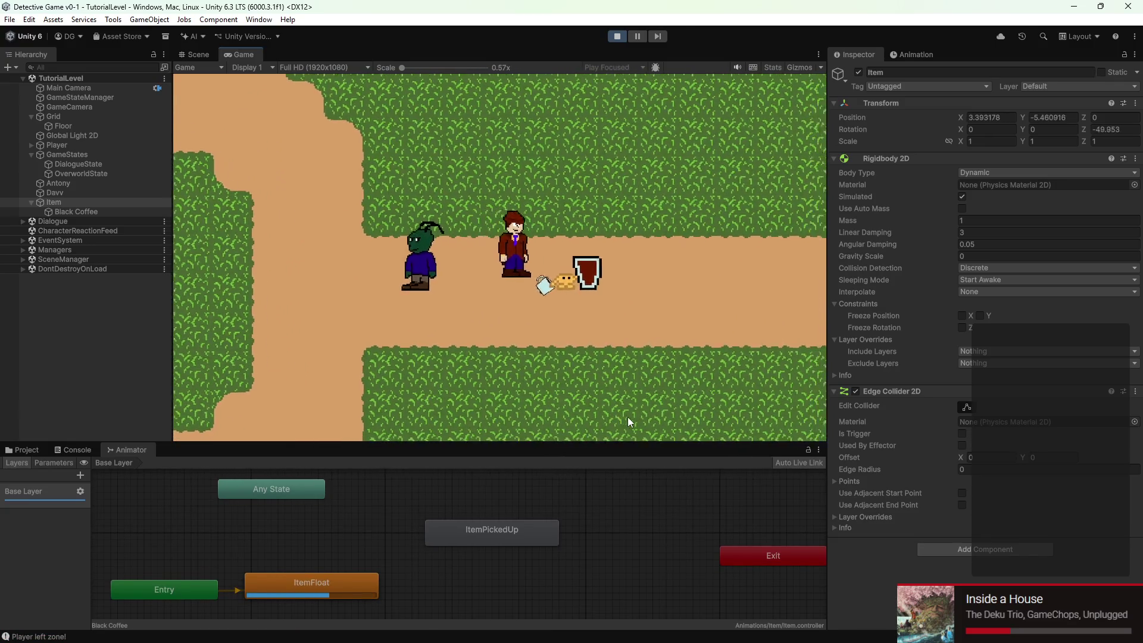
key("w")
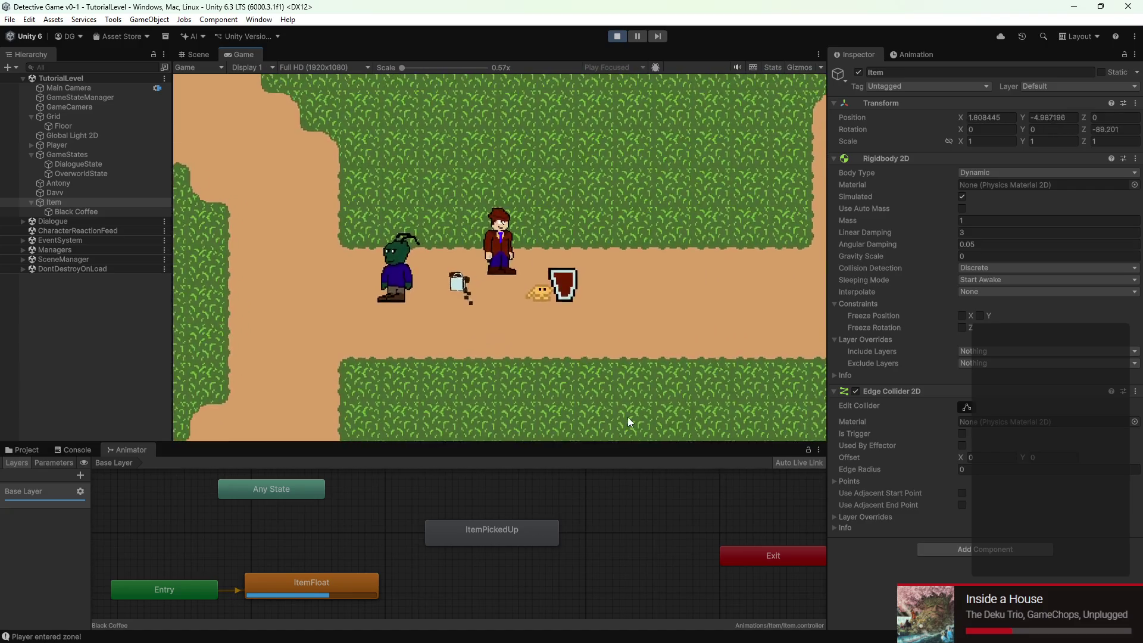
key("w")
key("a")
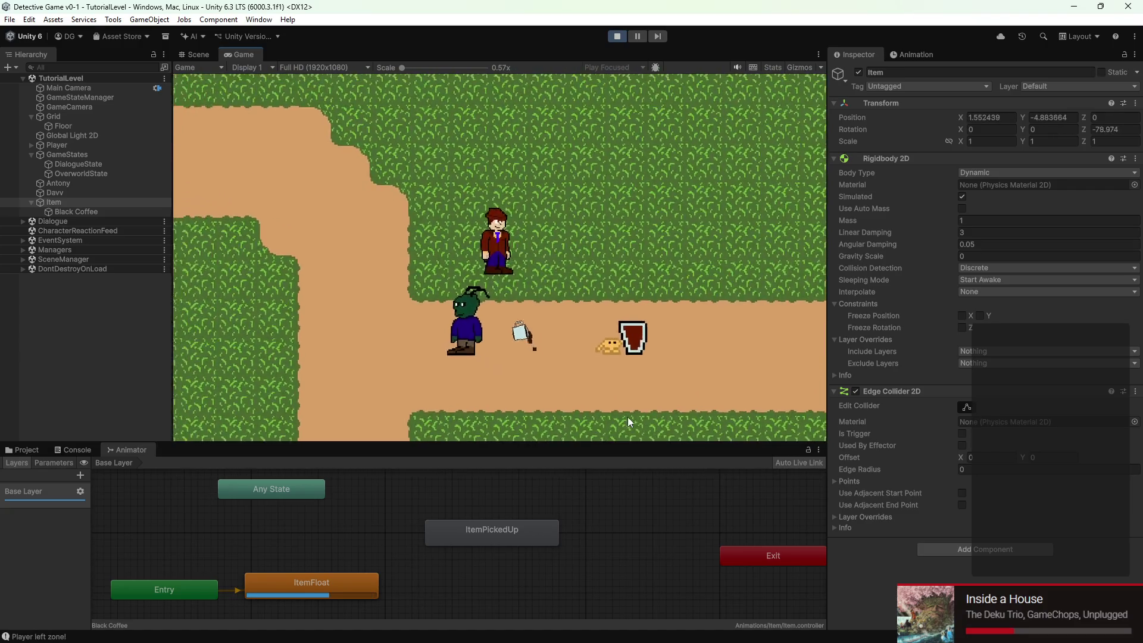
key("s")
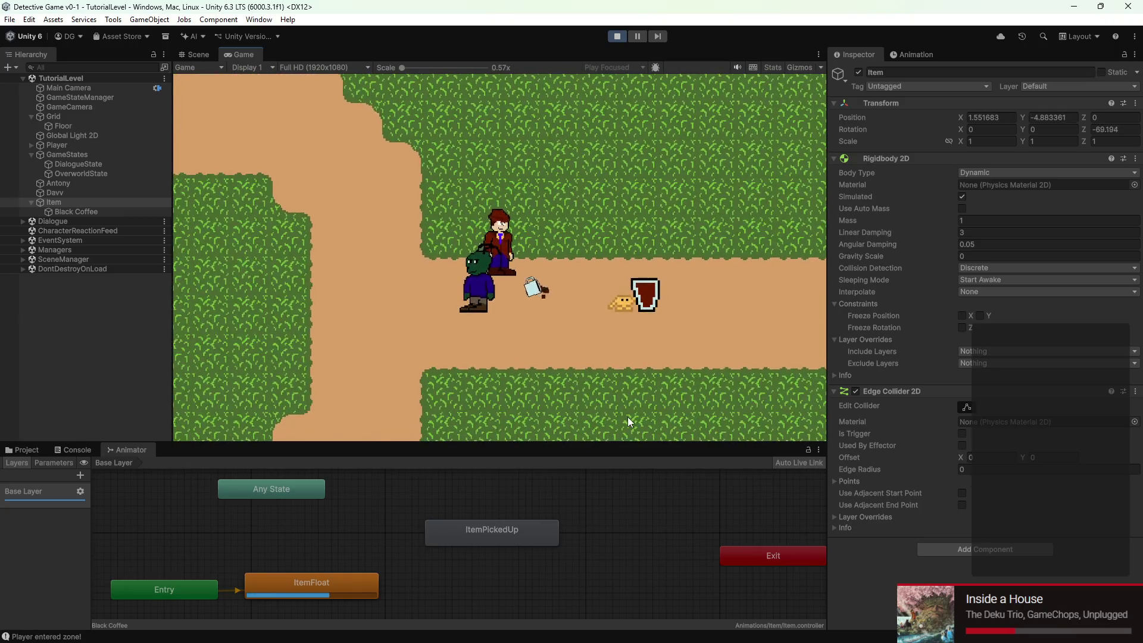
key("d")
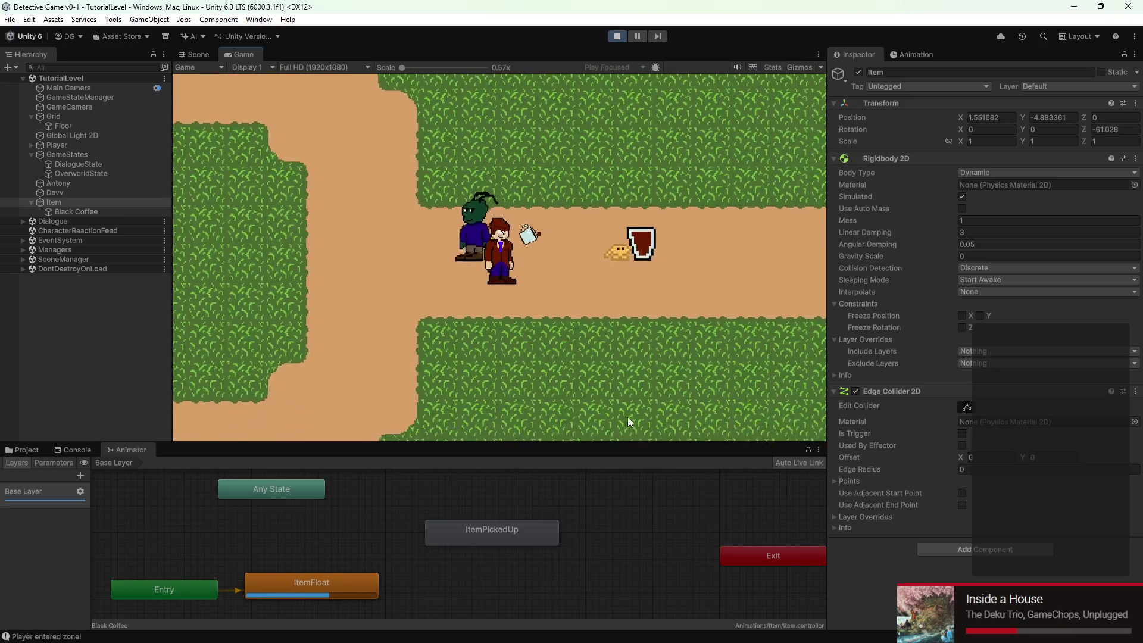
key("w")
key("w")
key("a")
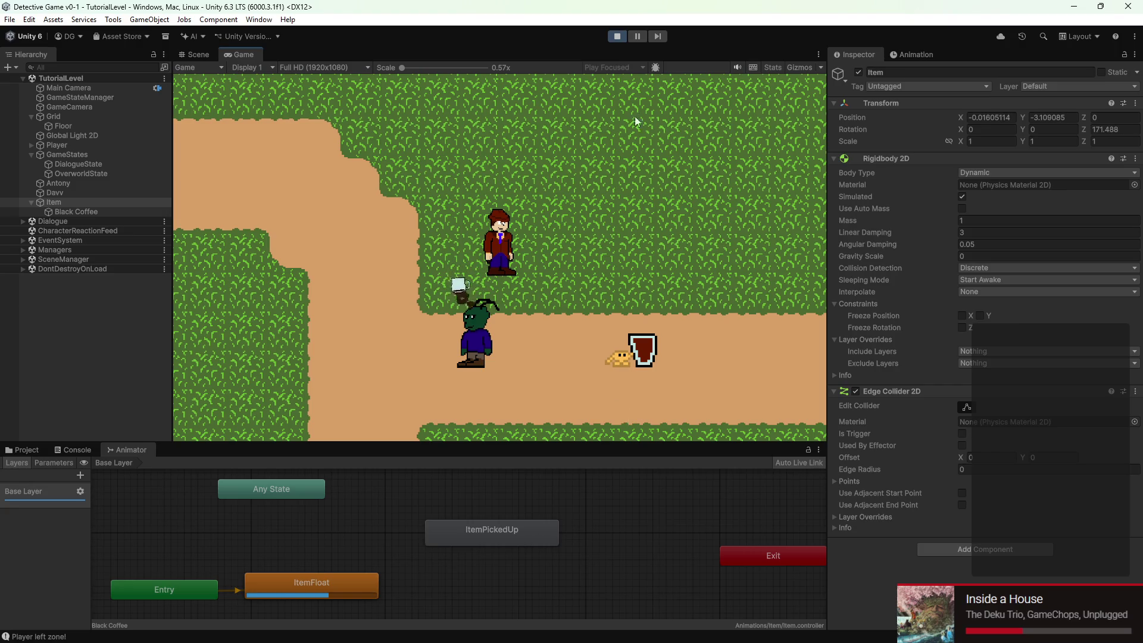
left_click(617, 37)
type("1")
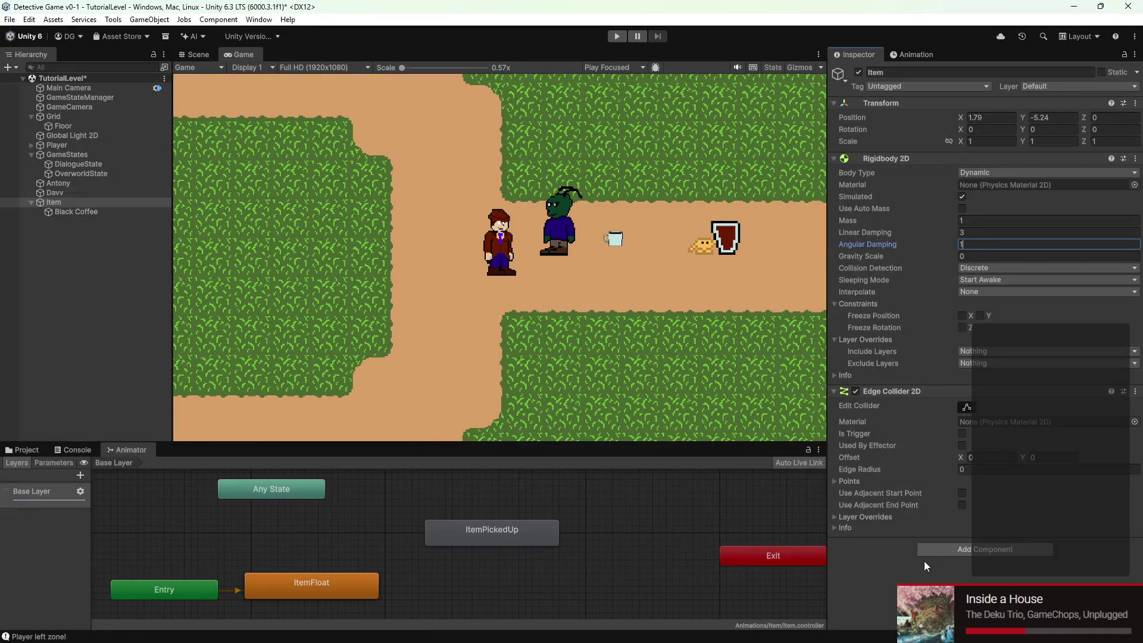
Commit Angular Damping 1, save the scene, and start a maximized play test
key("Return")
key("ctrl+s")
left_click(615, 36)
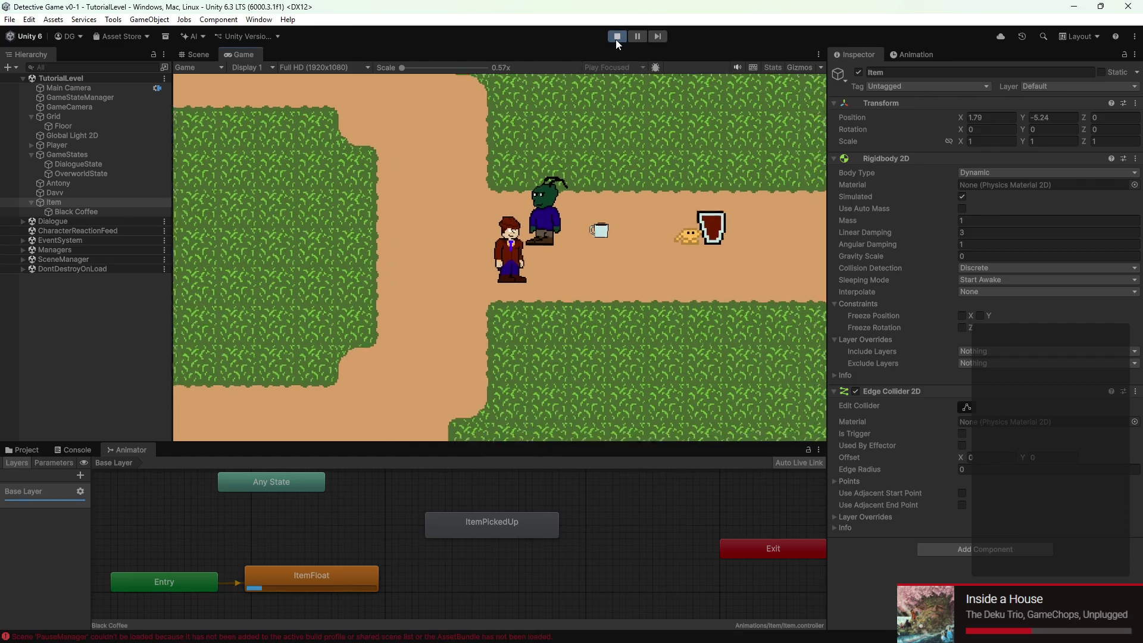
double_click(251, 52)
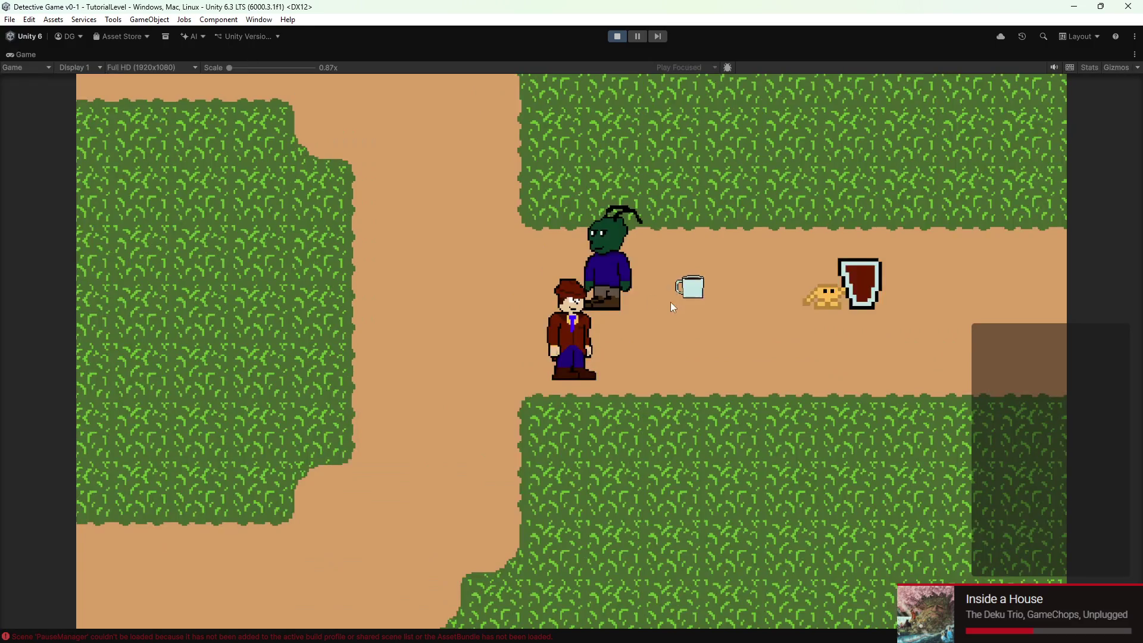
Walk the detective to the mug and carry it north into the grass
key("d")
key("w")
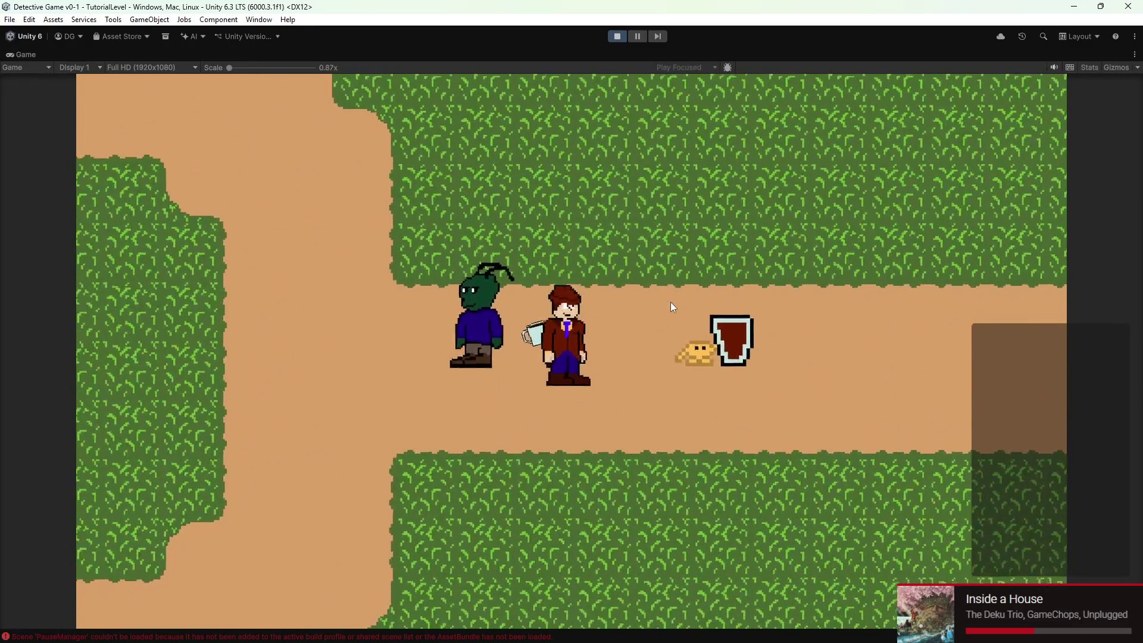
key("w")
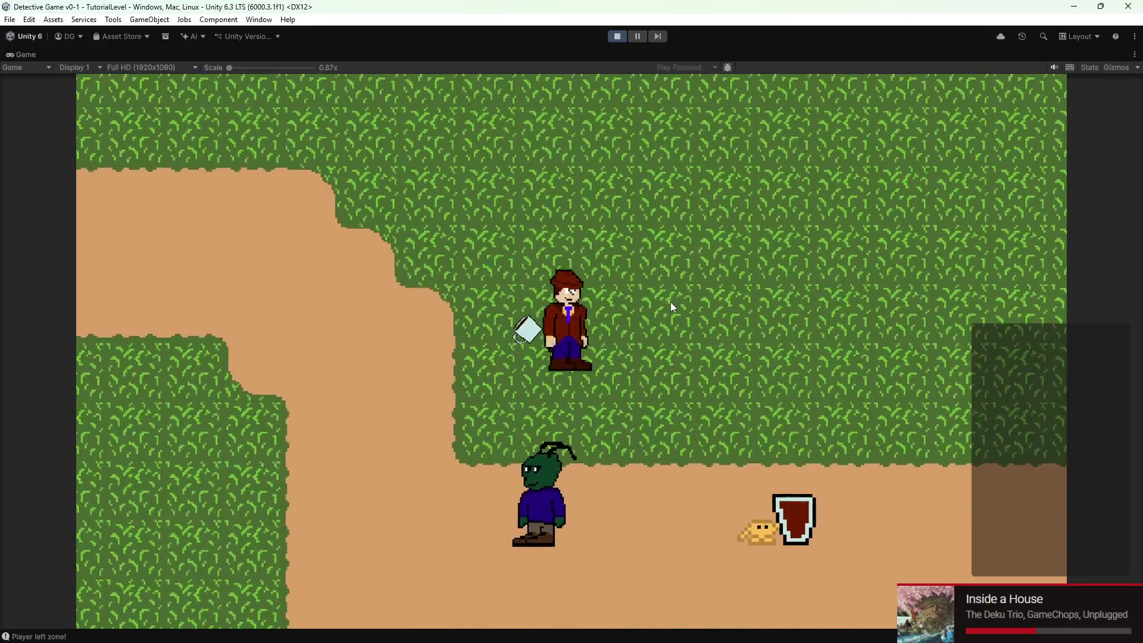
key("w")
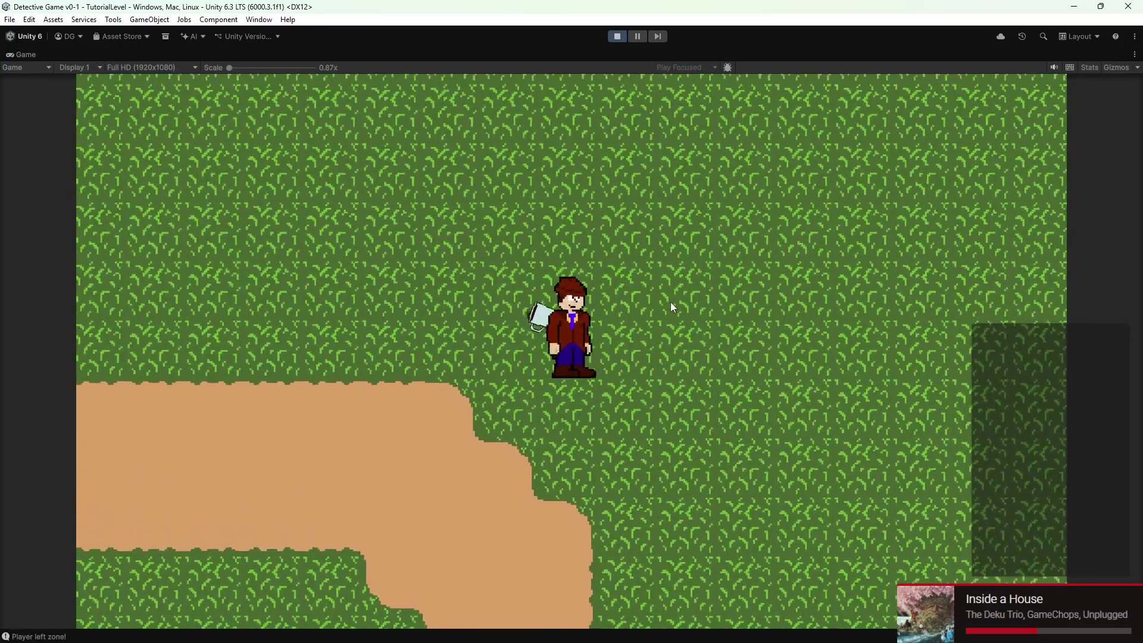
key("w")
key("e")
Walk the player south onto the dirt path, around, and south-west along it
key("s")
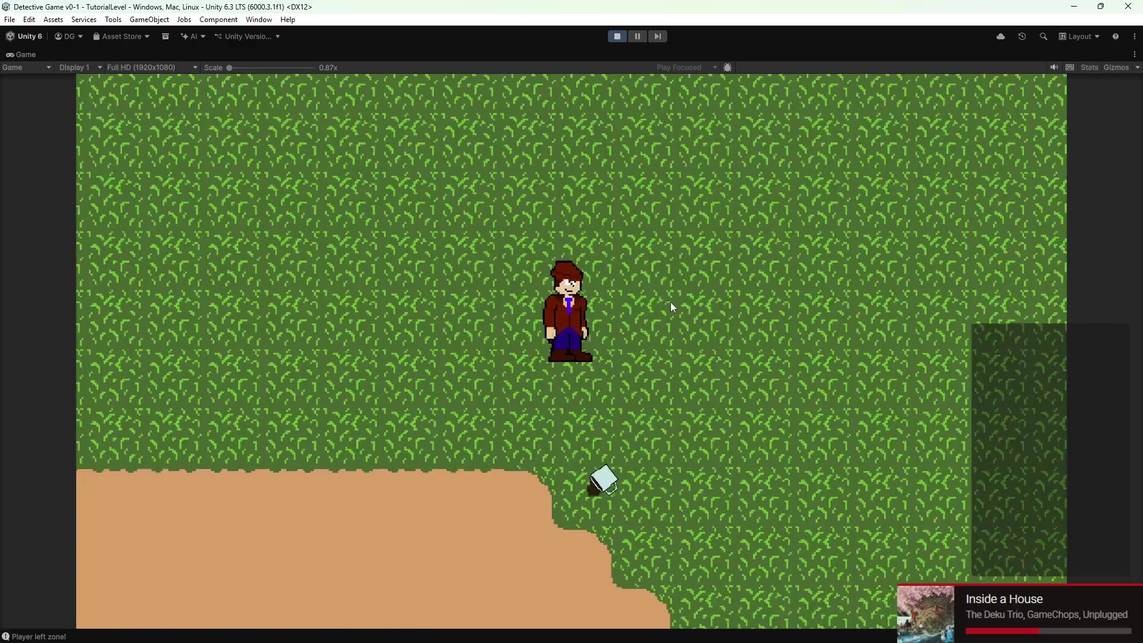
key("w")
key("d")
key("s")
key("w")
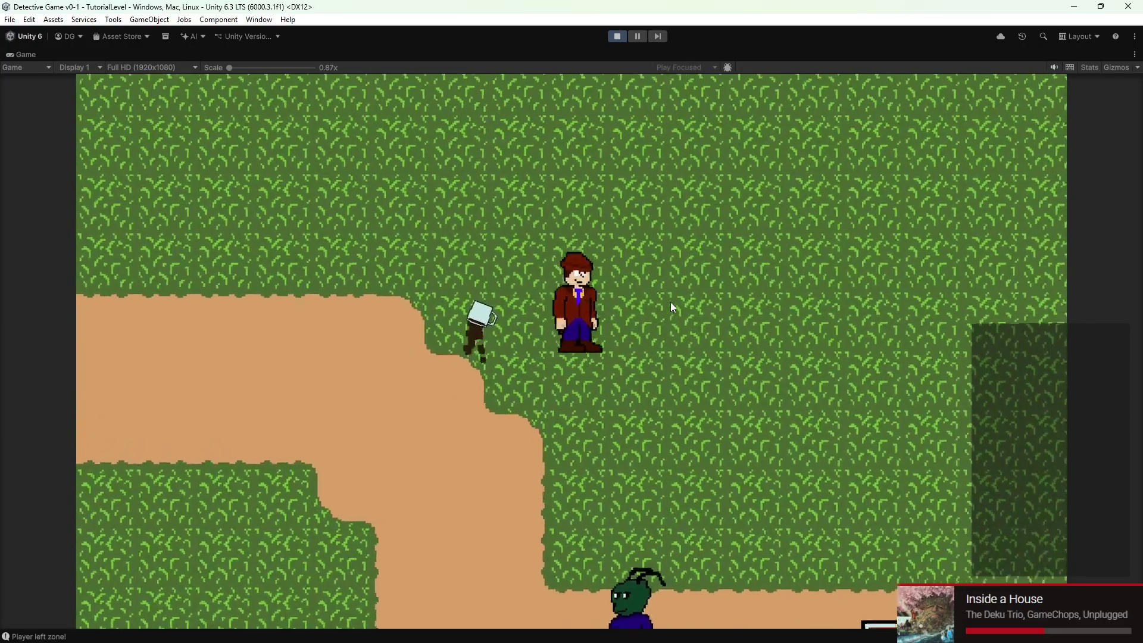
key("s")
key("a")
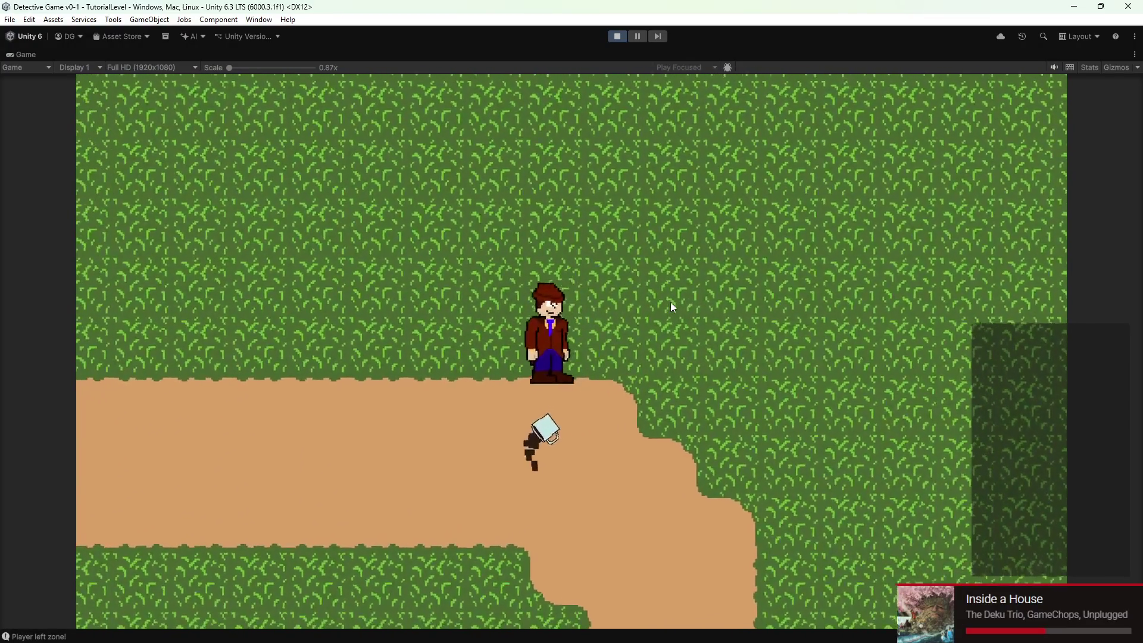
key("s")
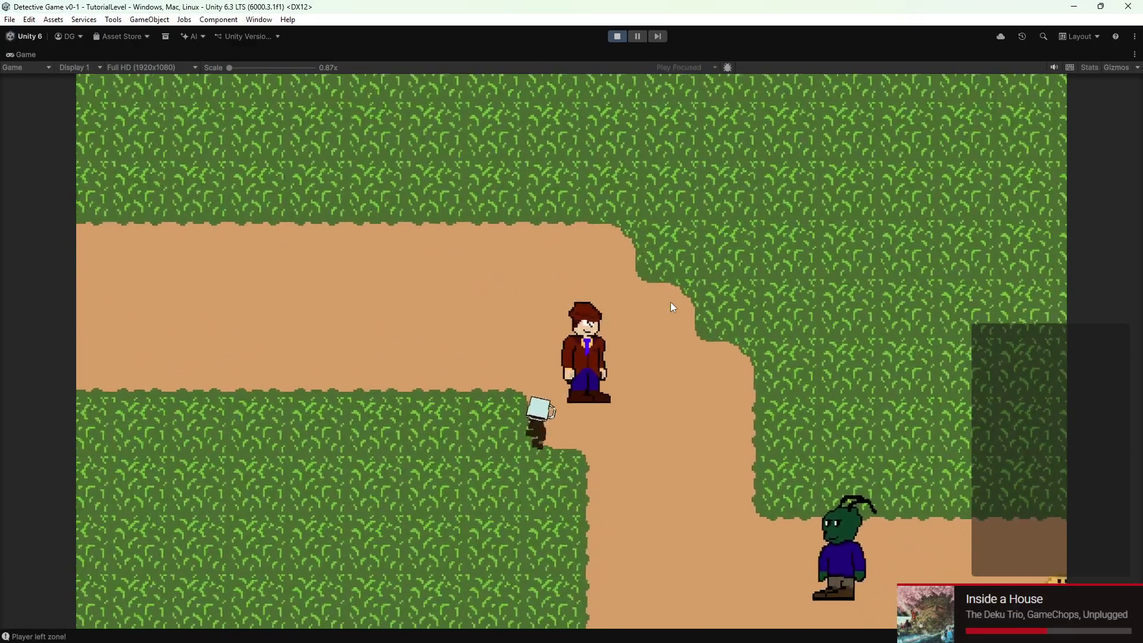
key("a")
Walk west and north-west back along the dirt path, then stop play mode
key("w")
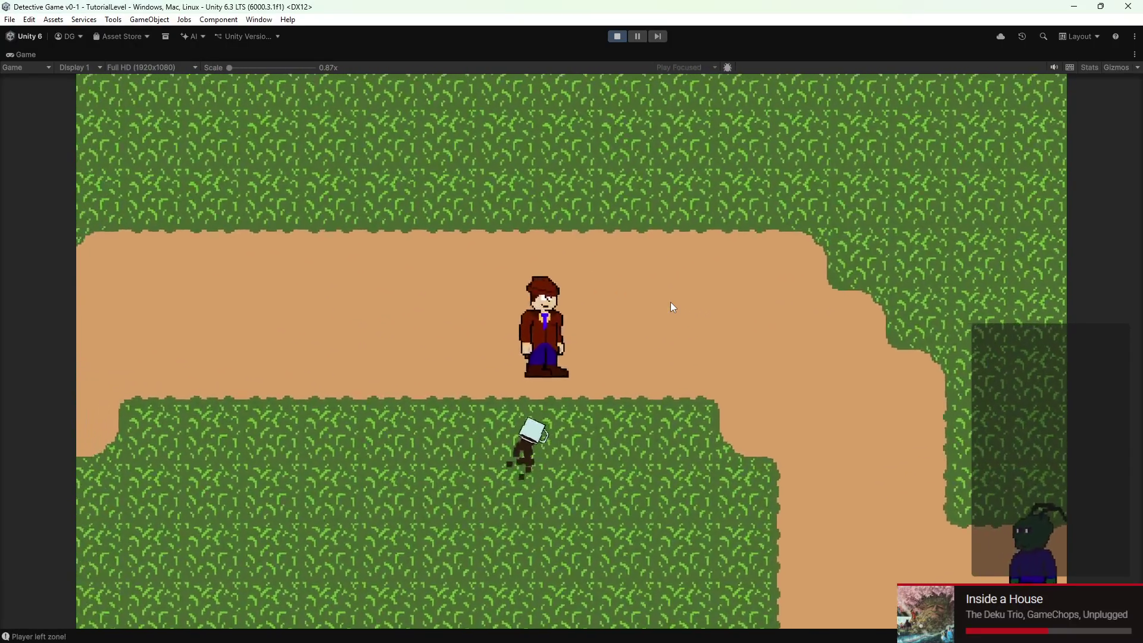
key("s")
key("w")
key("a")
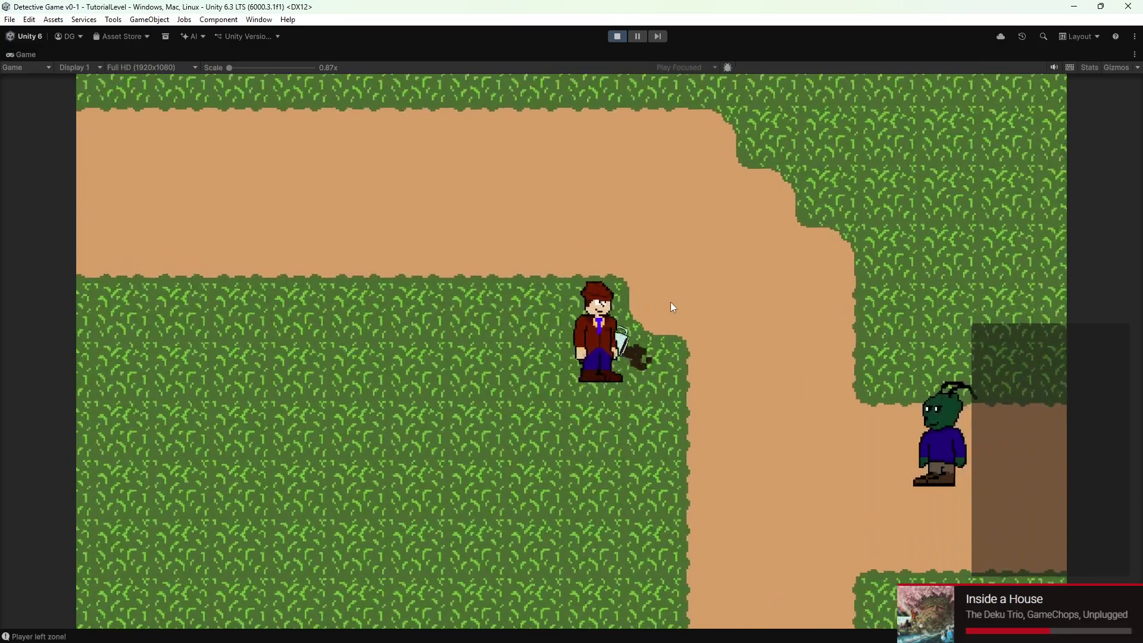
key("a")
key("s")
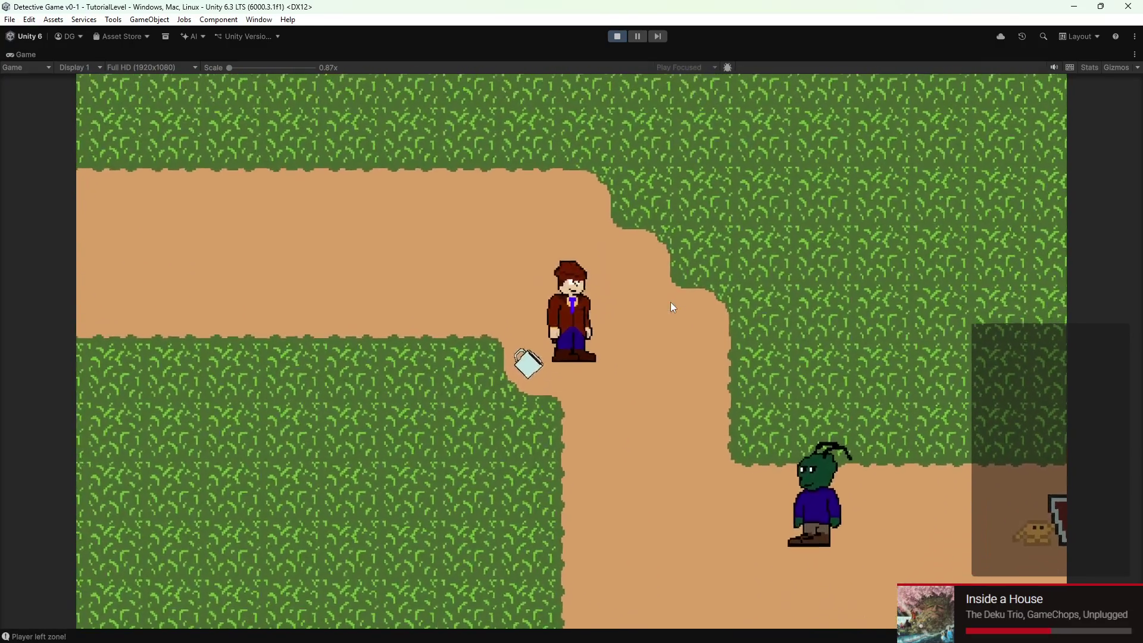
key("w")
key("a")
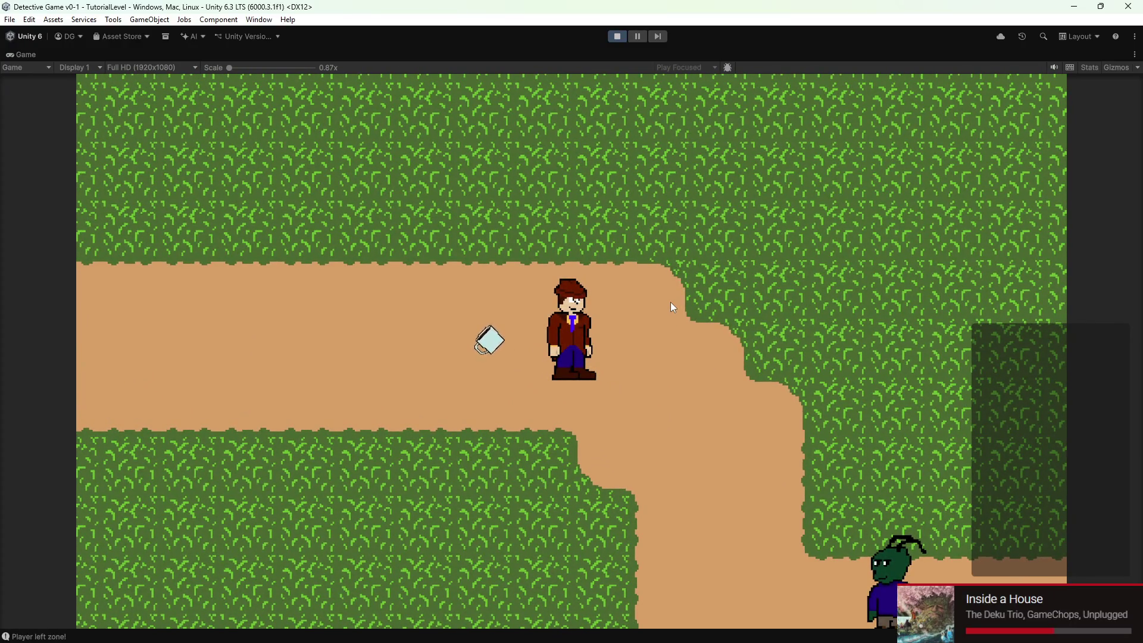
left_click(617, 37)
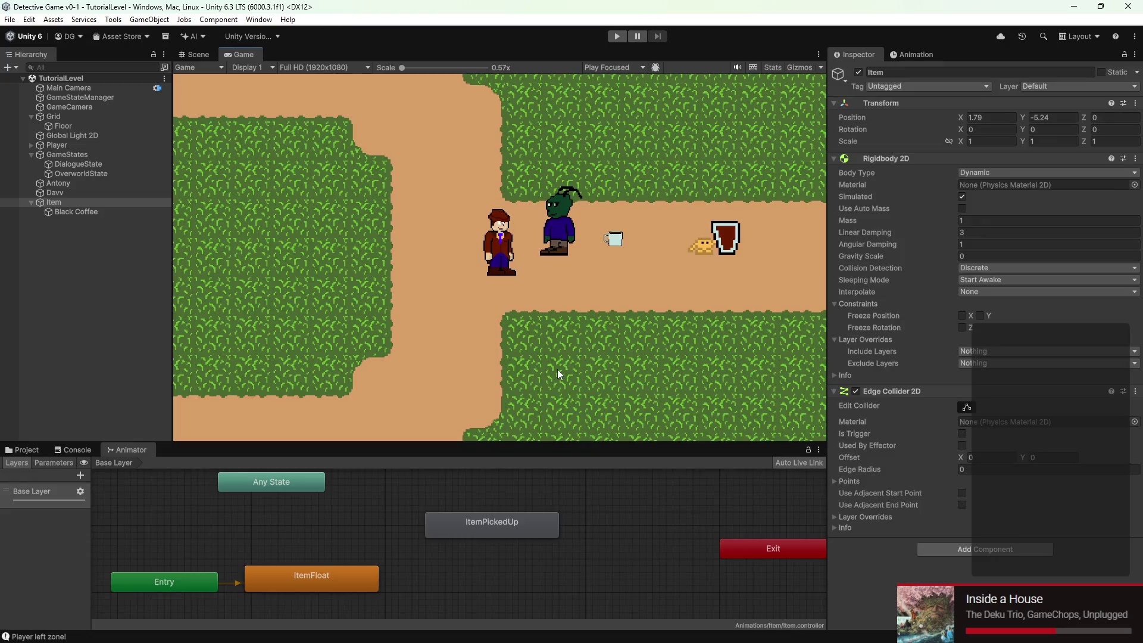
Copy Black Coffee's Particle System component, then remove it from Black Coffee
left_click(108, 209)
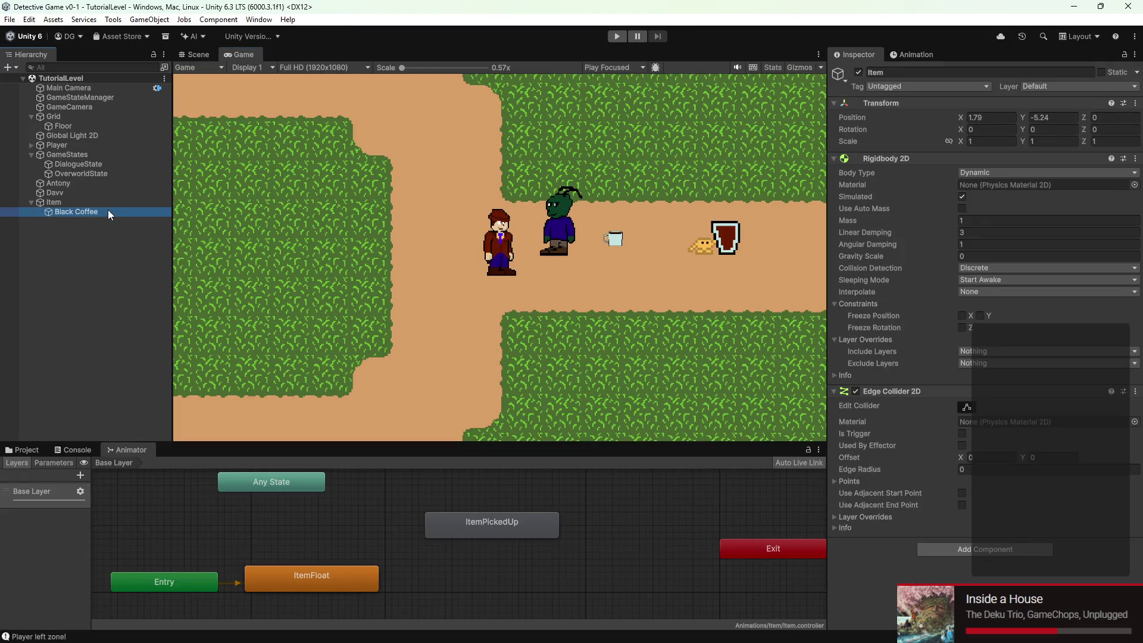
scroll(939, 291, "down", 2)
left_click_drag(897, 260, 111, 286)
left_click_drag(73, 198, 873, 243)
left_click(1127, 260)
left_click(1046, 331)
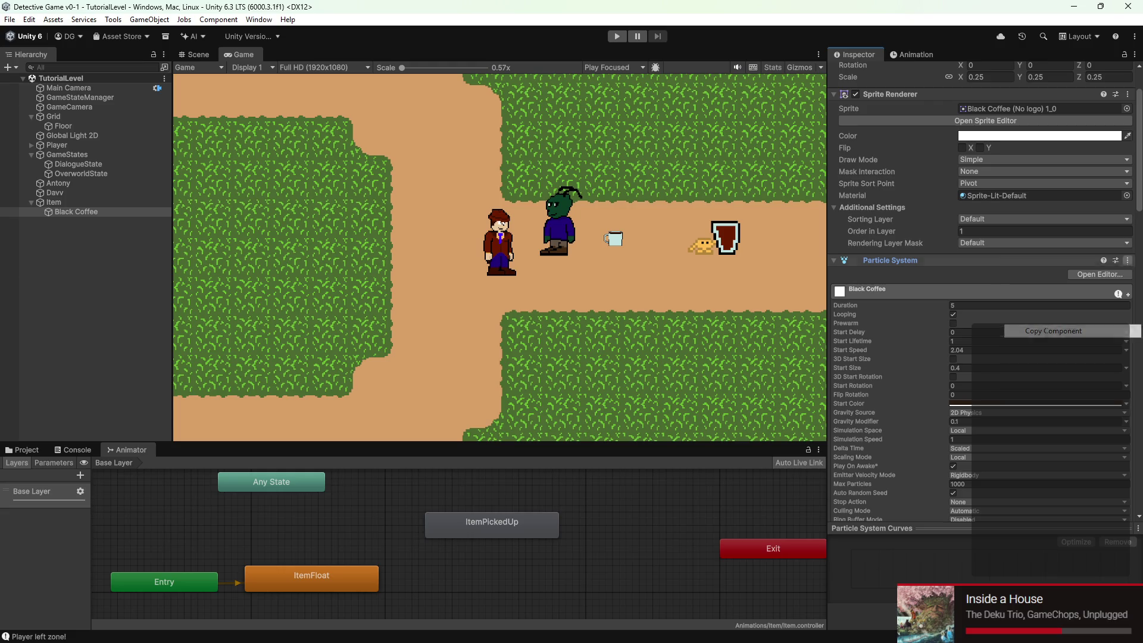
left_click(1127, 260)
left_click(1083, 294)
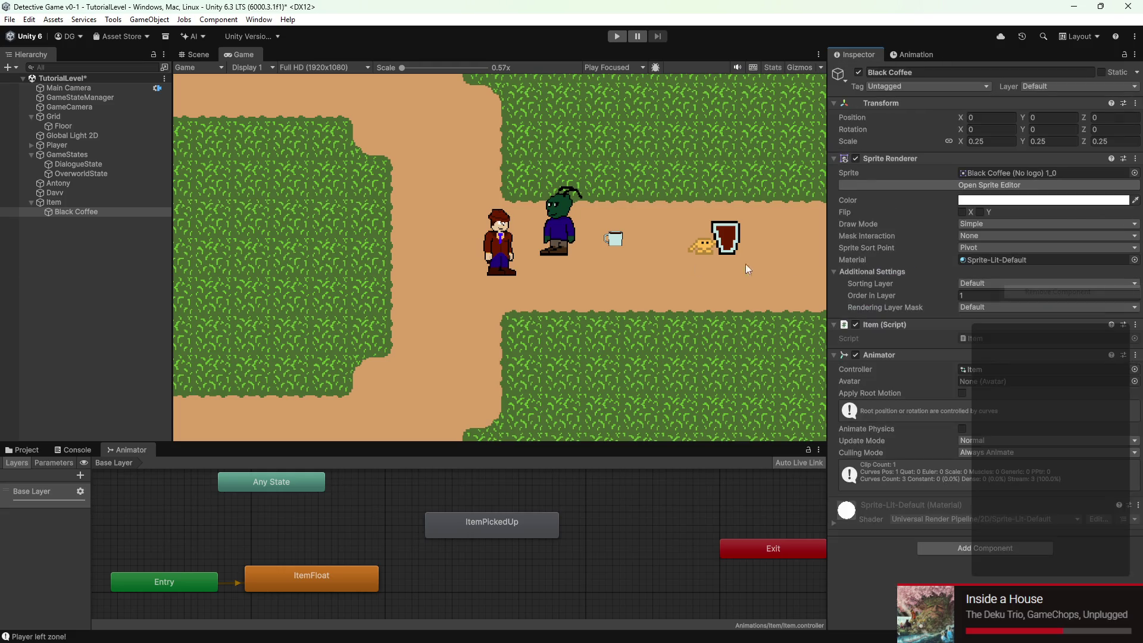
Paste the Particle System onto the parent Item as a new component
left_click(130, 202)
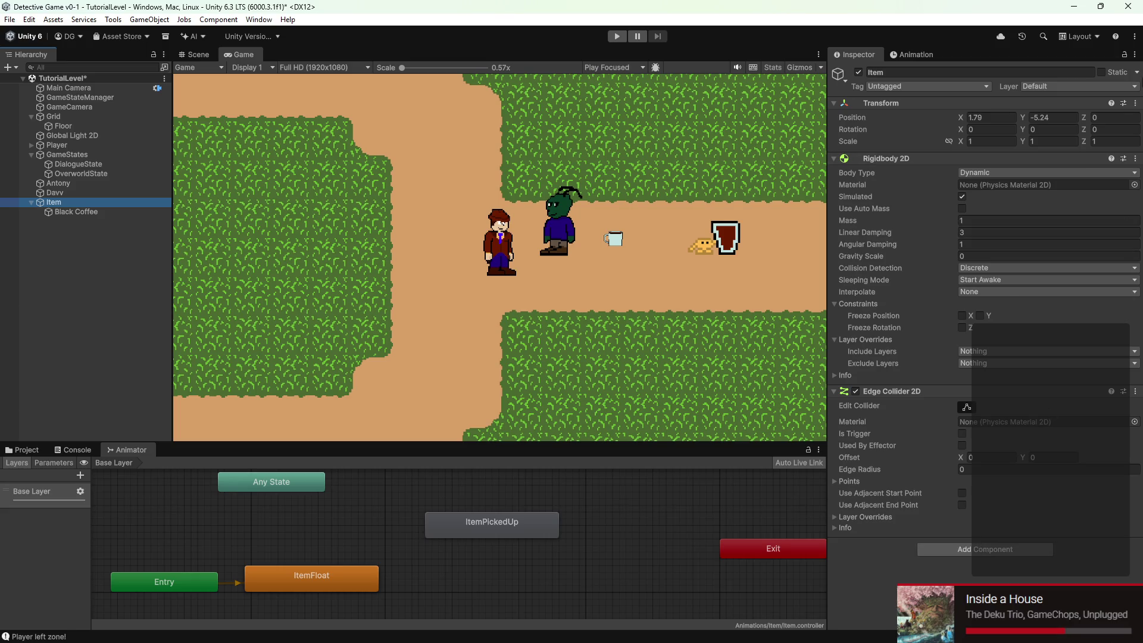
left_click(1135, 104)
mouse_move(1041, 216)
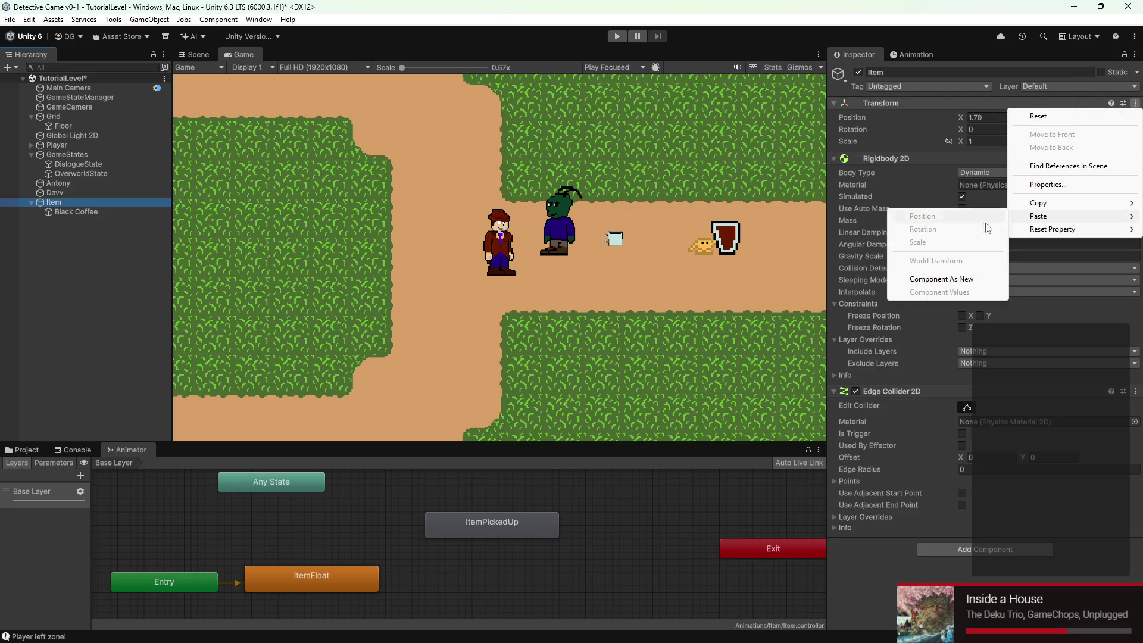
left_click(955, 279)
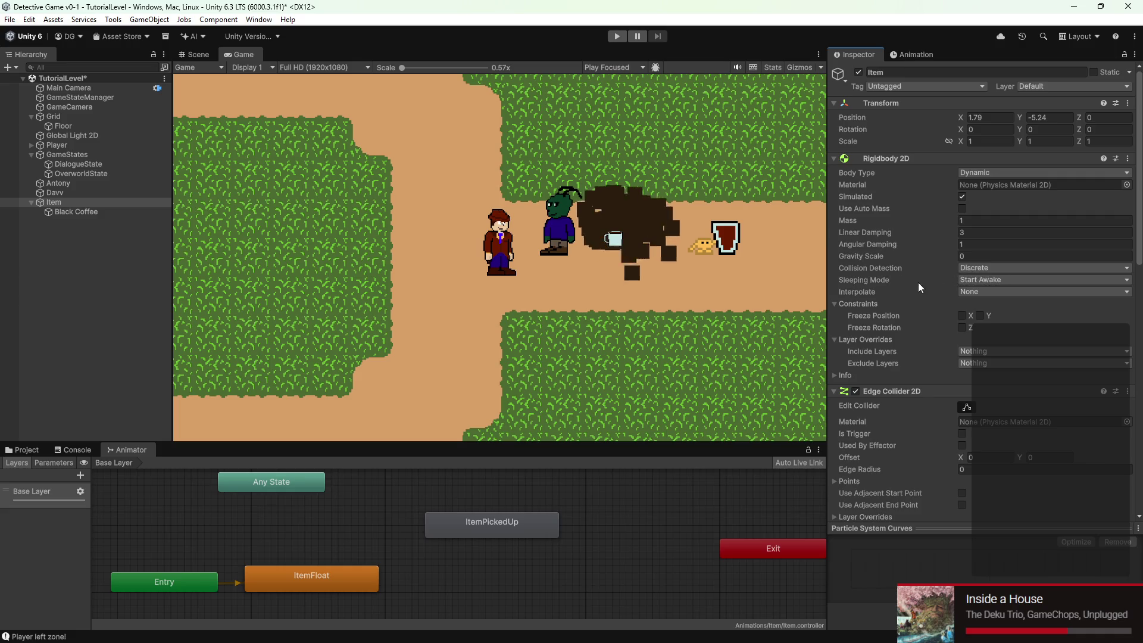
Set Item's X scale to 0.25 to shrink the smoke
scroll(643, 238, "up", 2)
scroll(642, 240, "up", 8)
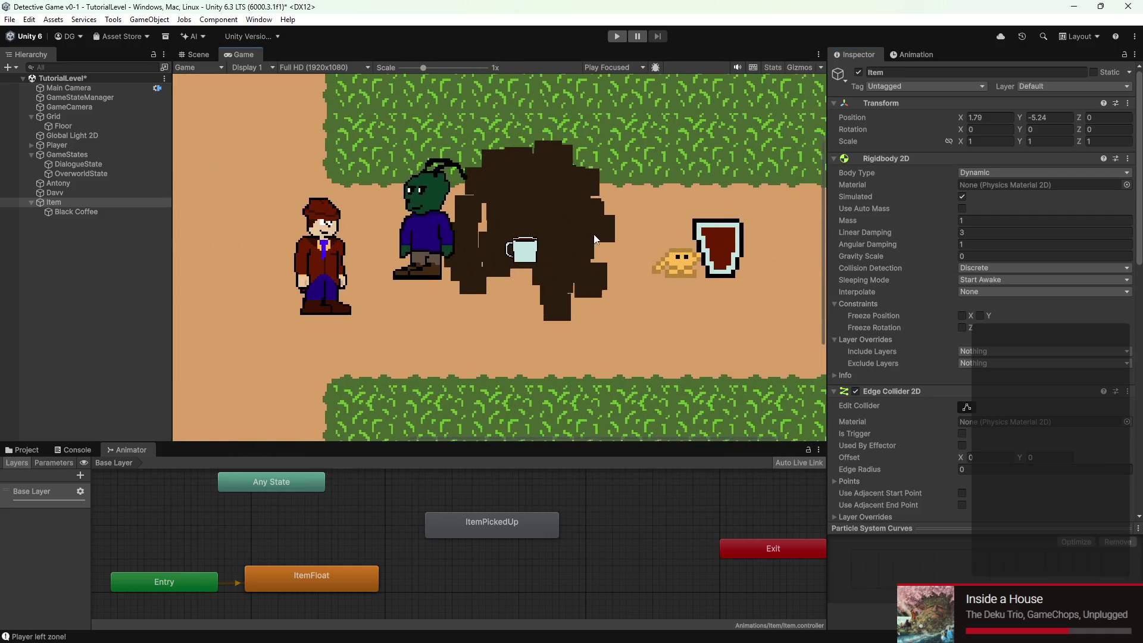
scroll(518, 240, "up", 4)
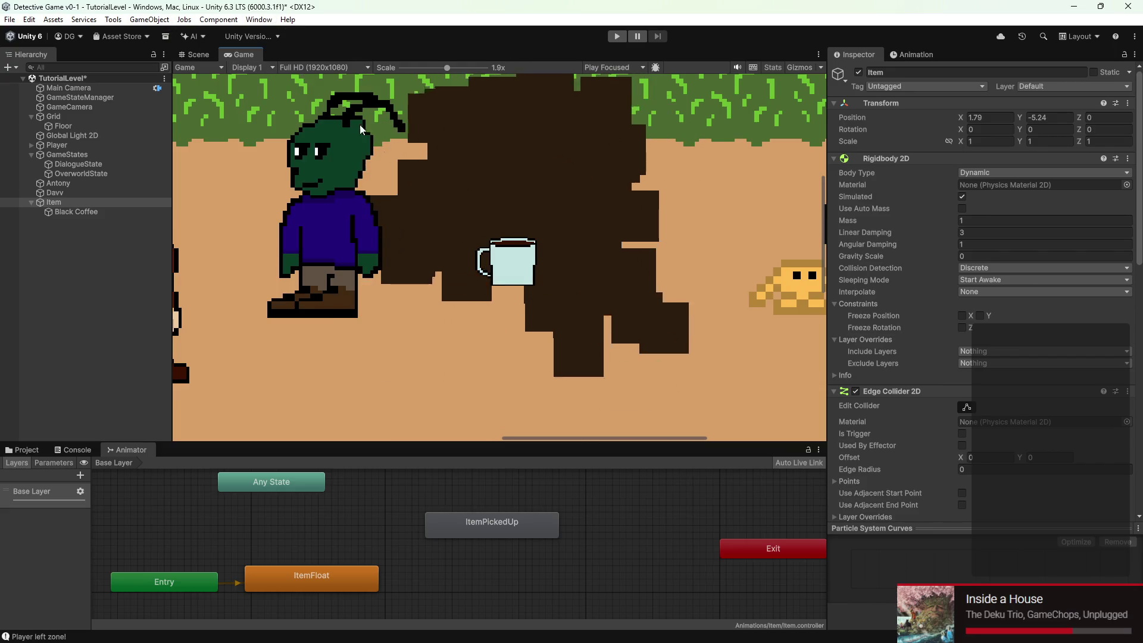
scroll(454, 214, "down", 7)
scroll(456, 212, "down", 5)
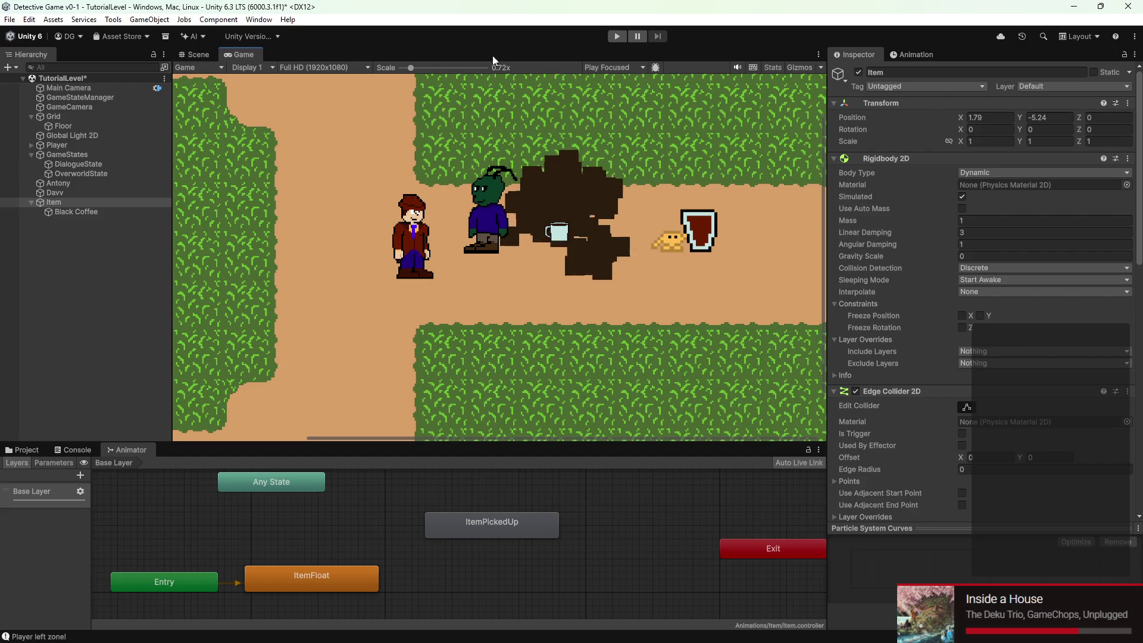
scroll(601, 252, "down", 2)
scroll(984, 333, "down", 10)
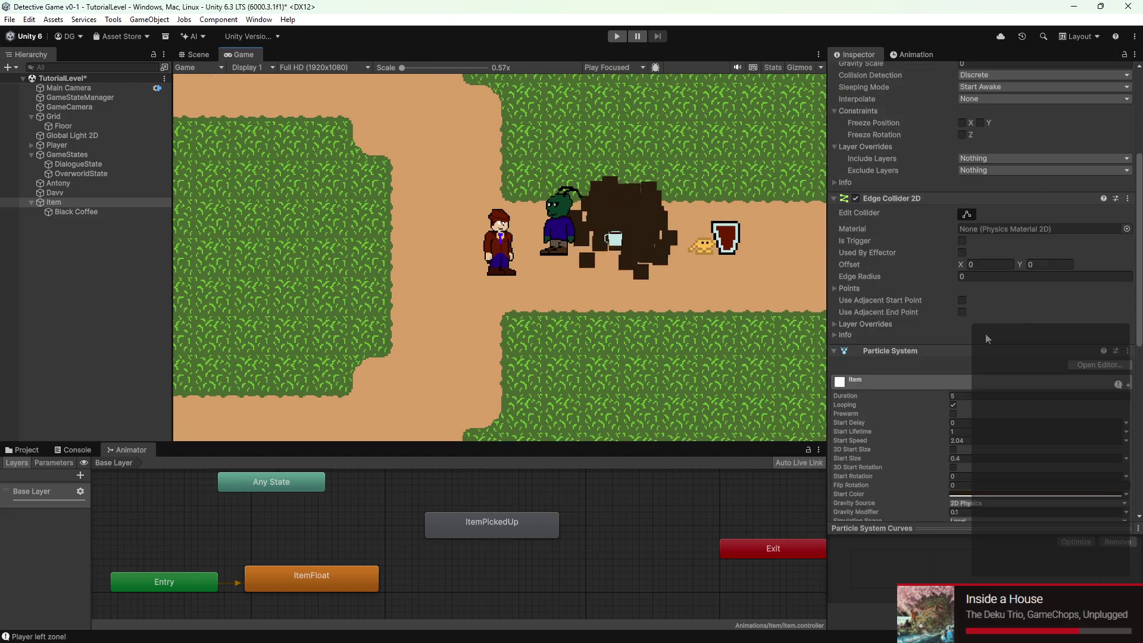
scroll(667, 255, "up", 4)
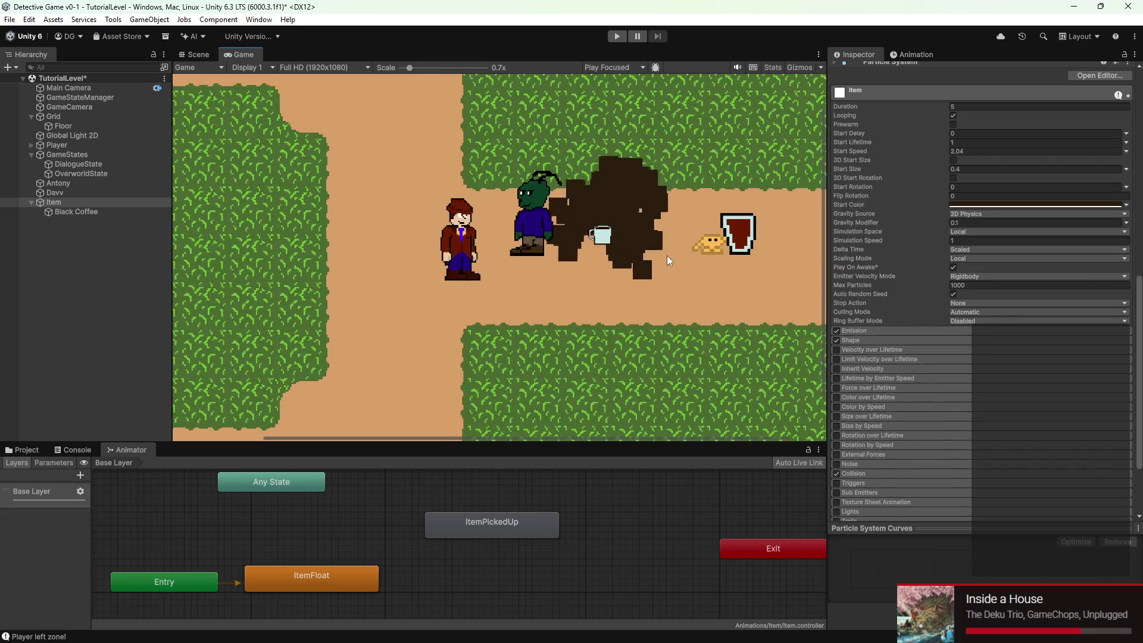
scroll(973, 143, "up", 10)
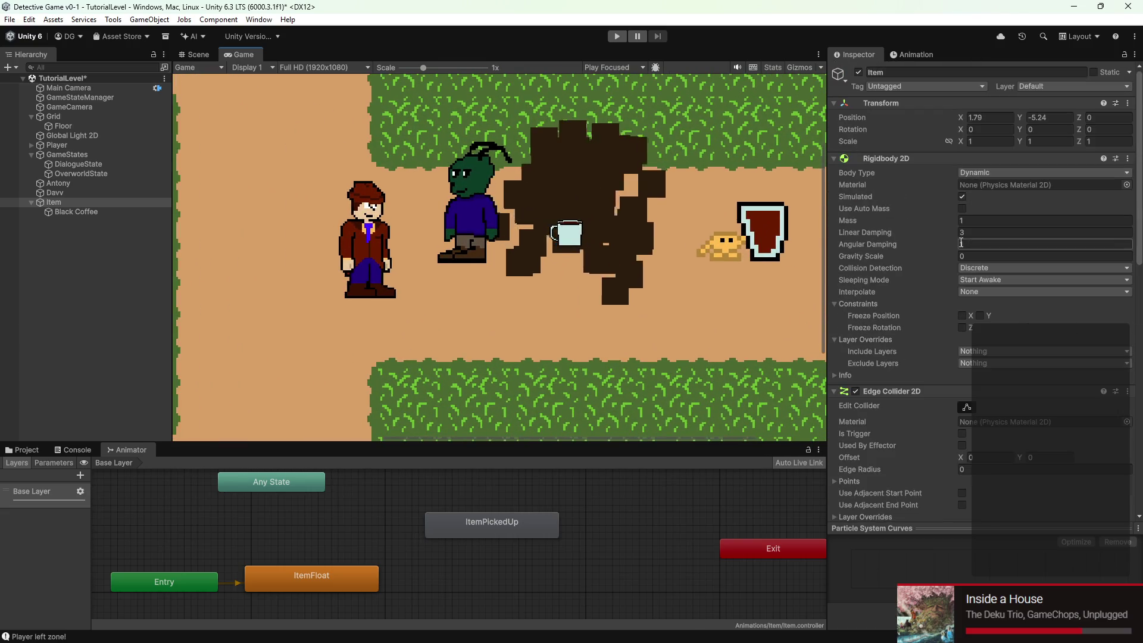
left_click(972, 143)
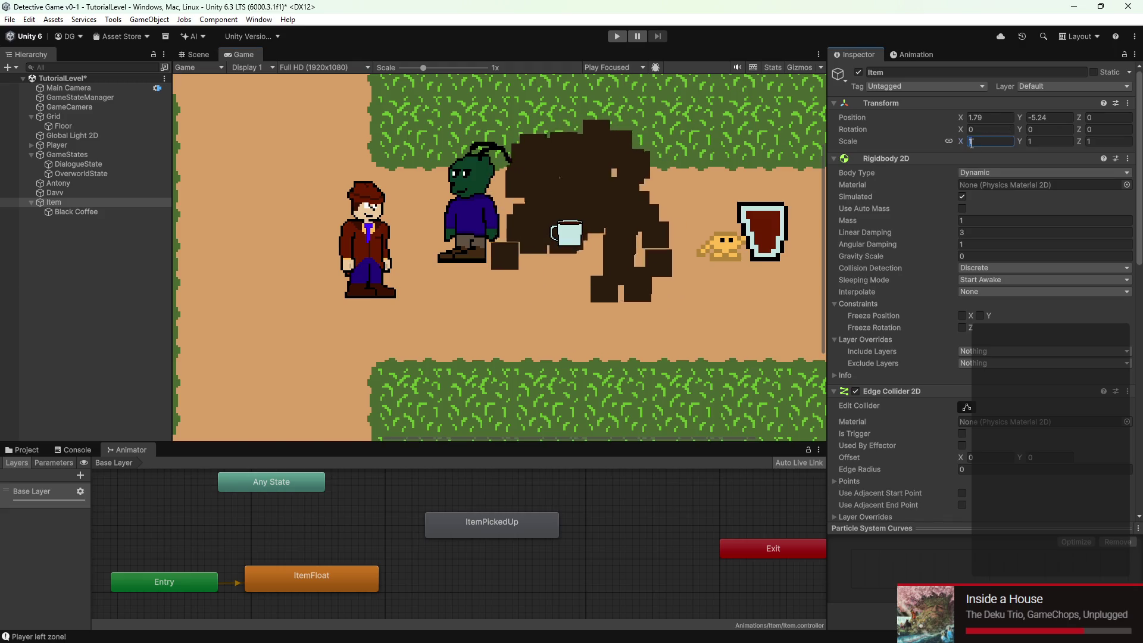
type(".25")
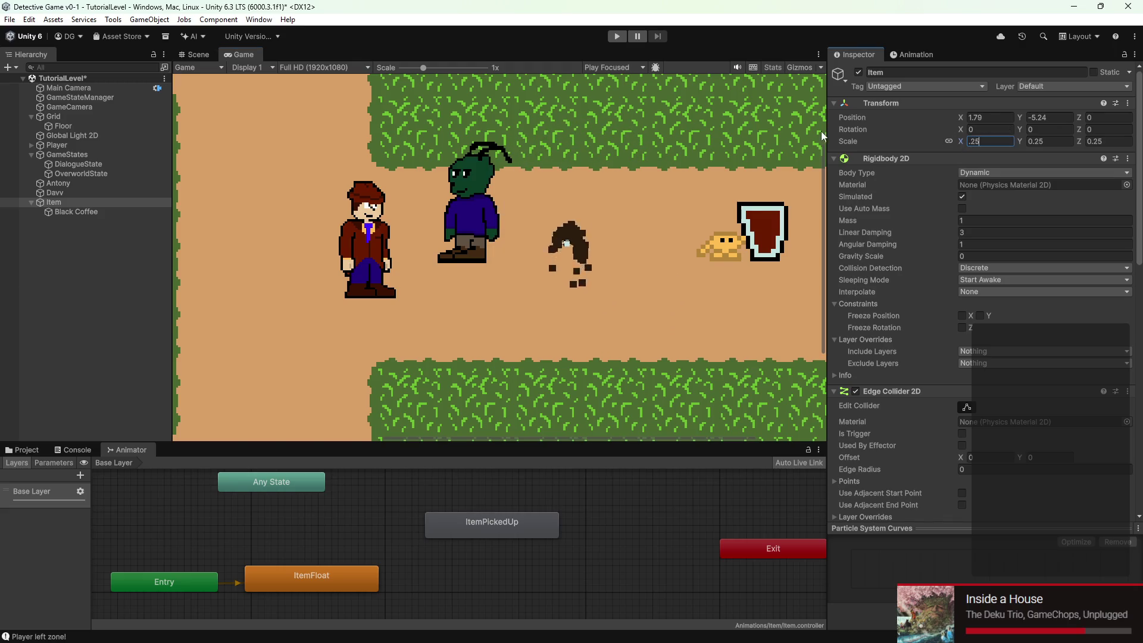
Lower the particles' Start Size to 0.24 and the Shape radius to 0.09
scroll(541, 233, "up", 5)
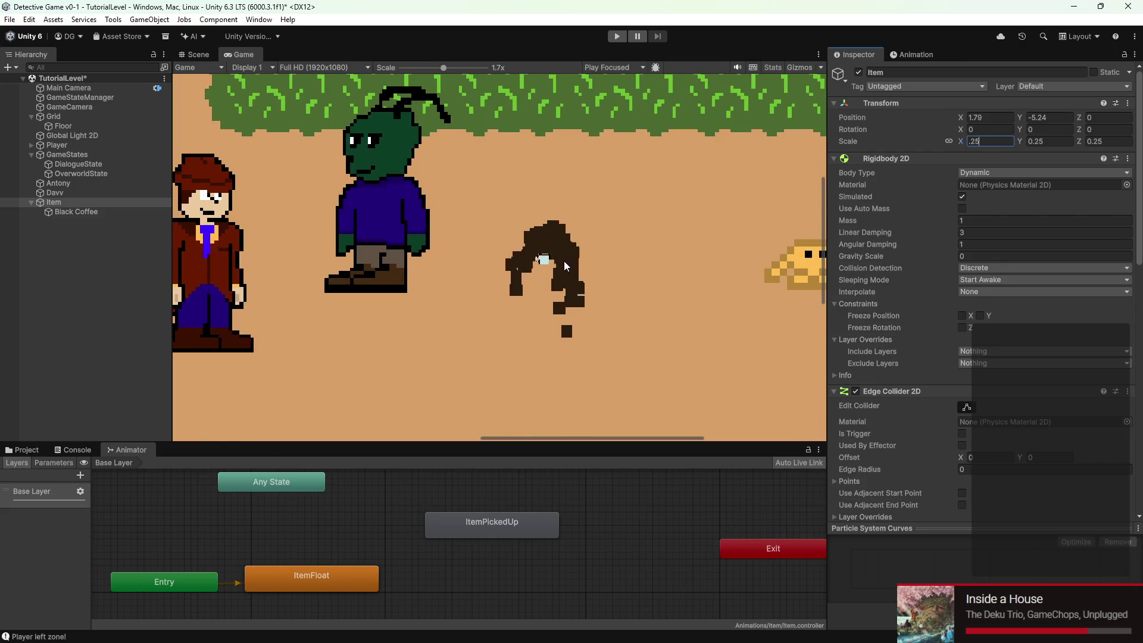
scroll(954, 290, "down", 10)
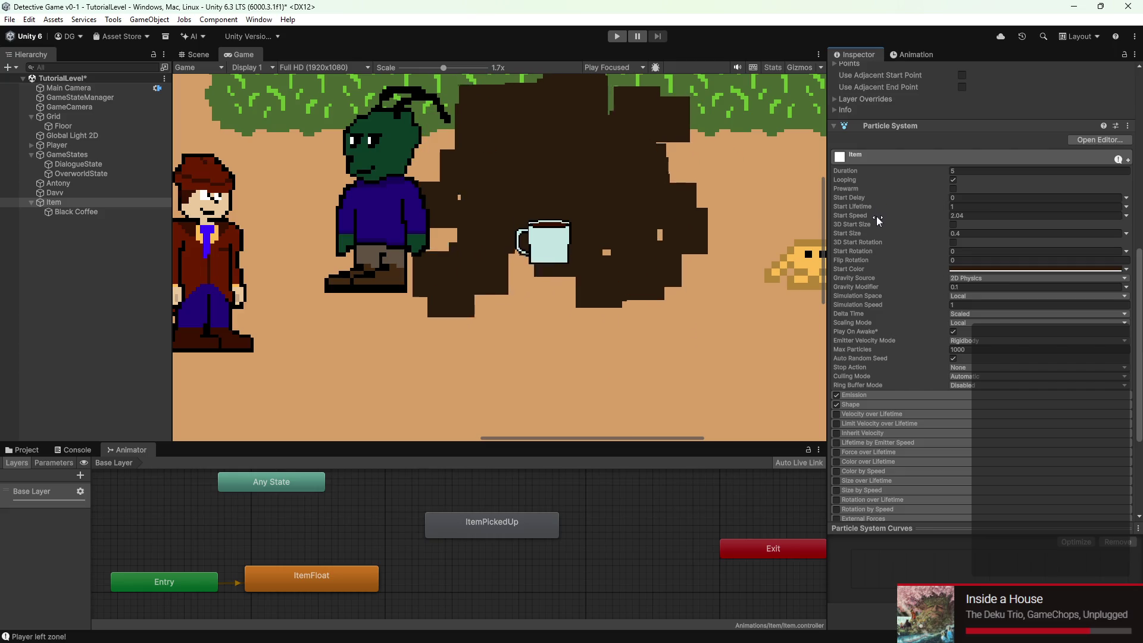
mouse_move(874, 233)
left_mouse_down()
mouse_move(859, 233)
mouse_move(890, 280)
left_mouse_up()
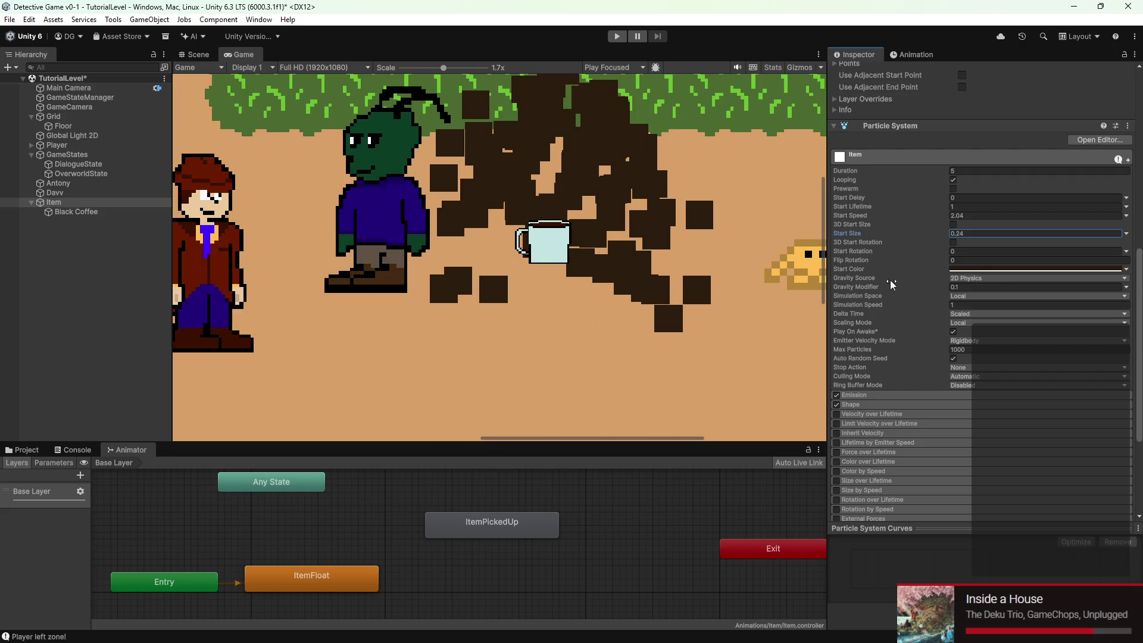
scroll(890, 280, "down", 3)
left_click(863, 310)
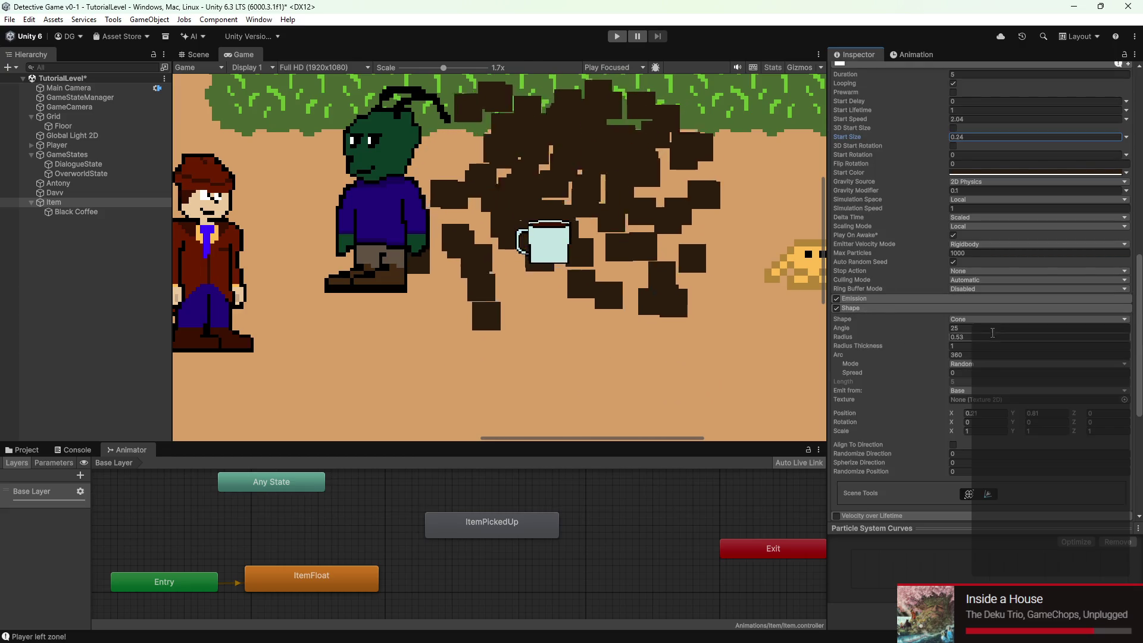
left_click_drag(855, 334, 823, 321)
scroll(819, 323, "up", 1)
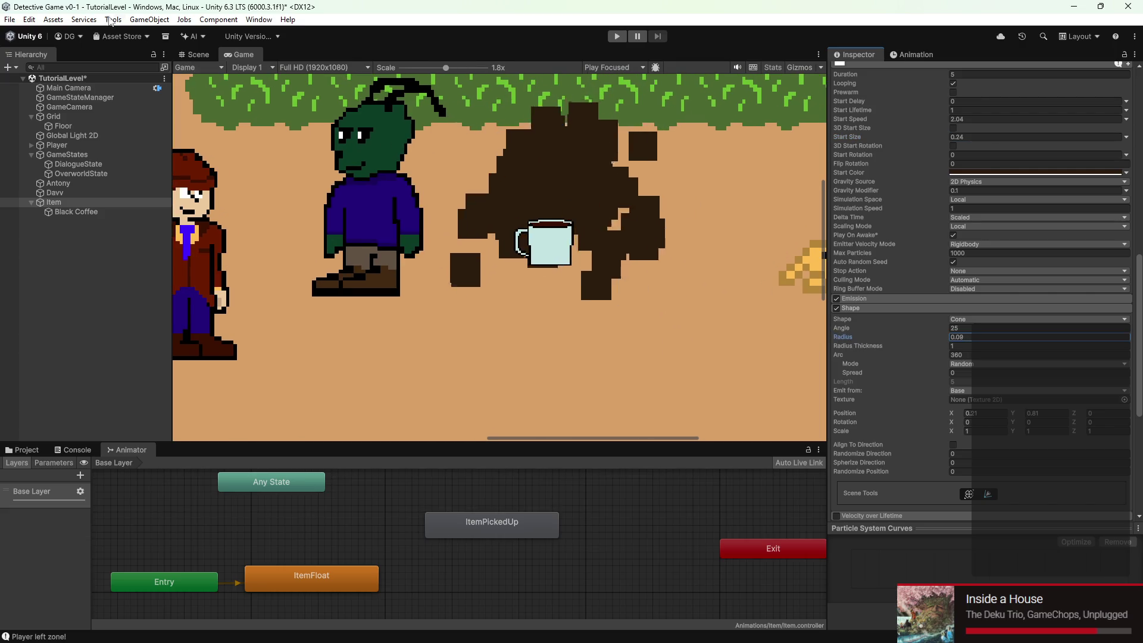
left_click(194, 54)
Move the emitter's Shape position to 0.05, 0.2 so it sits on the mug
scroll(362, 236, "up", 2)
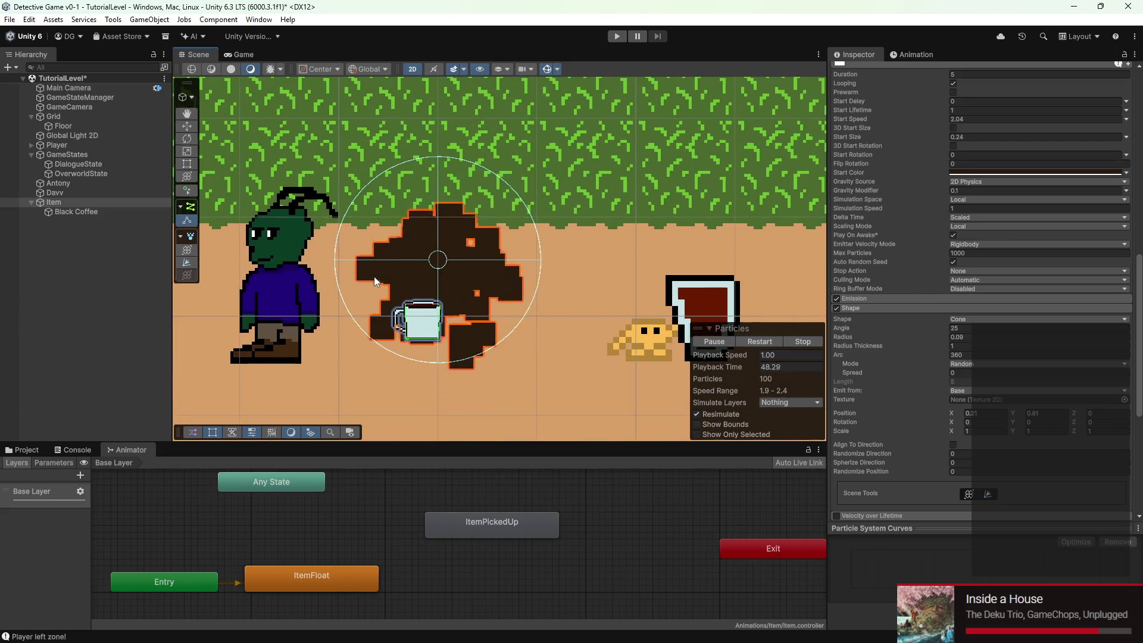
left_click(188, 124)
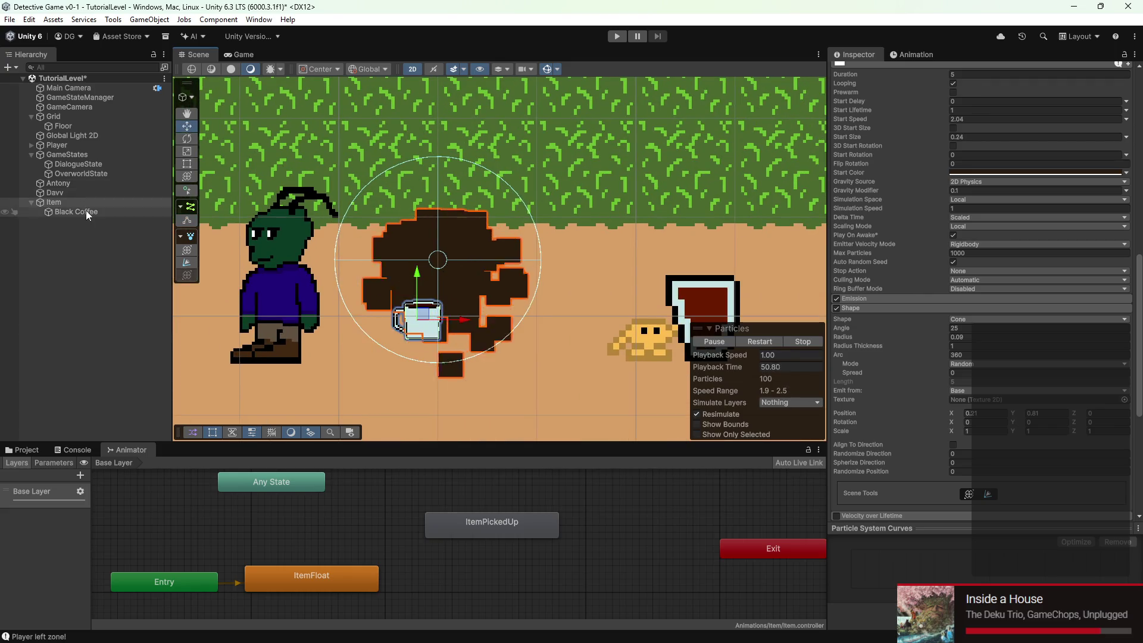
scroll(1008, 413, "down", 2)
left_click_drag(956, 349, 948, 351)
left_click_drag(1023, 350, 1002, 349)
Set Start Size to 0.07 and Start Speed to 0.71, then tilt the mug
scroll(1014, 254, "up", 2)
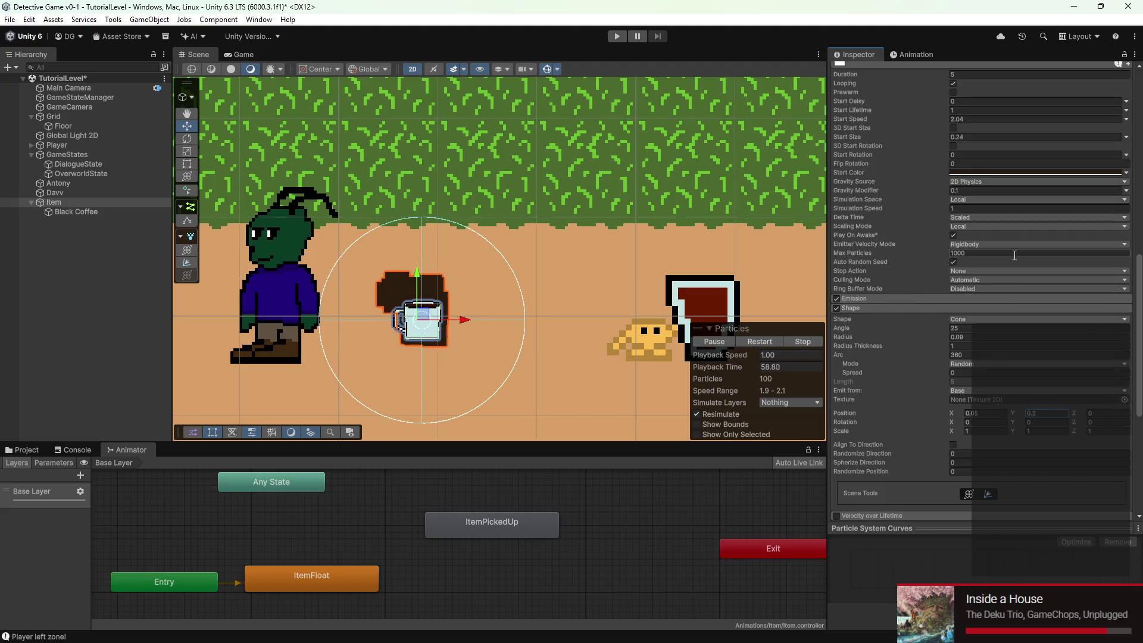
scroll(1014, 254, "up", 1)
left_click_drag(890, 169, 862, 167)
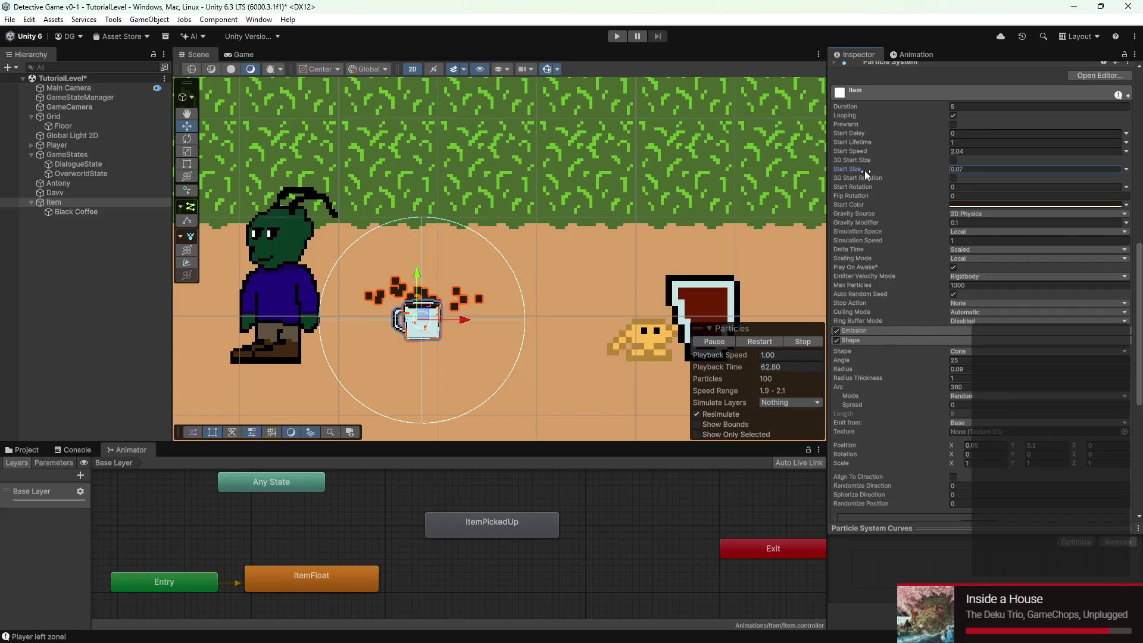
scroll(419, 318, "up", 4)
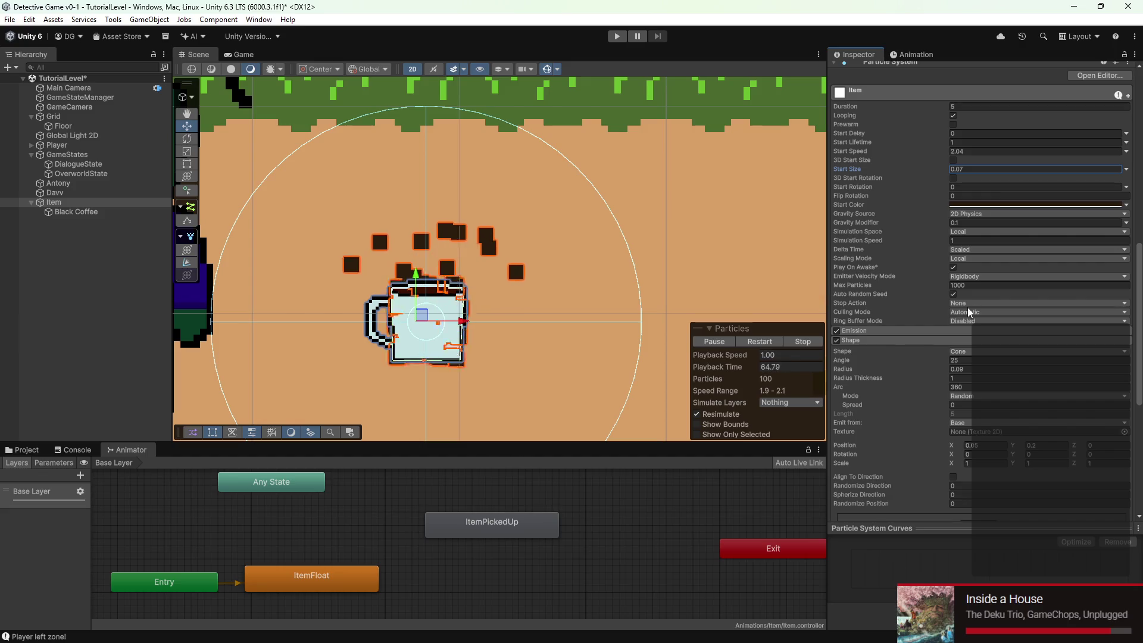
left_click_drag(870, 148, 842, 149)
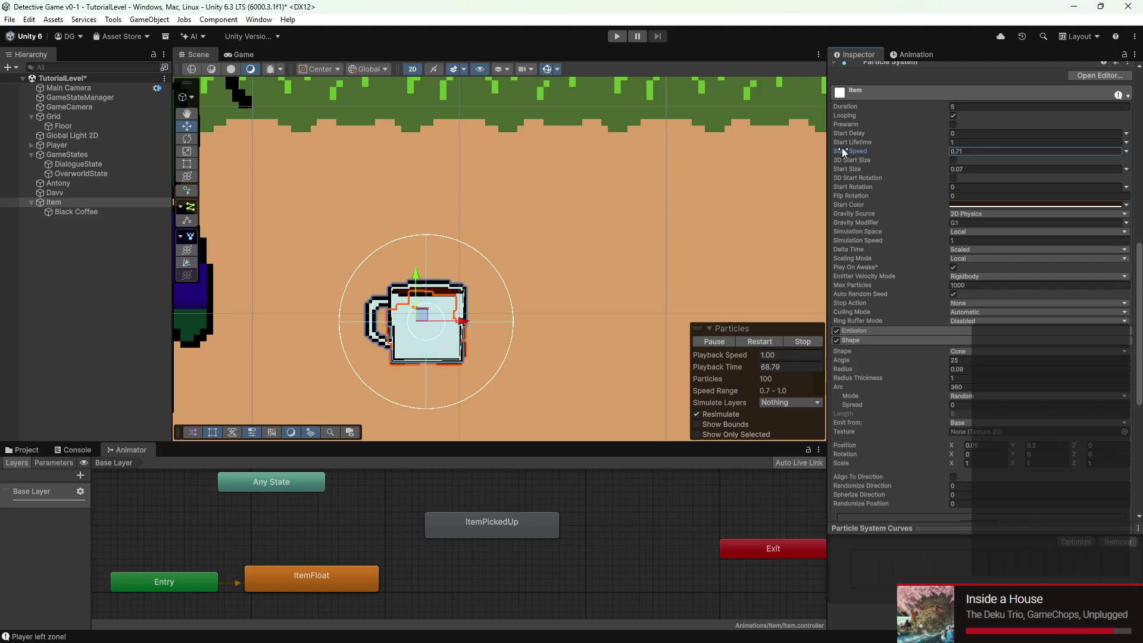
scroll(968, 263, "down", 3)
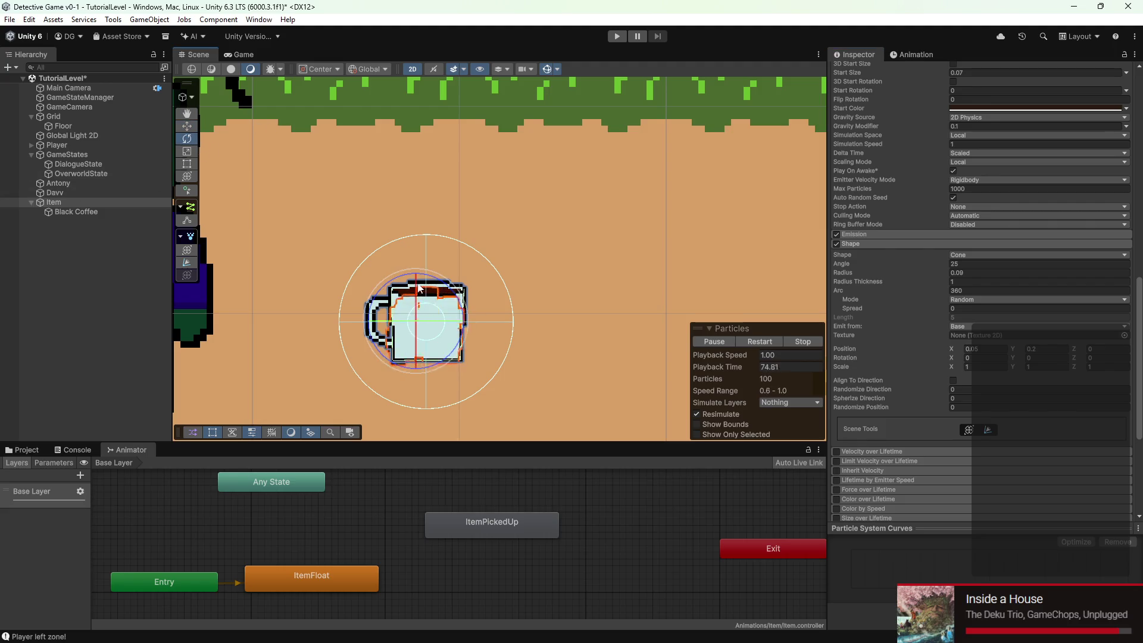
mouse_move(426, 279)
left_mouse_down()
mouse_move(445, 287)
mouse_move(436, 281)
left_mouse_up()
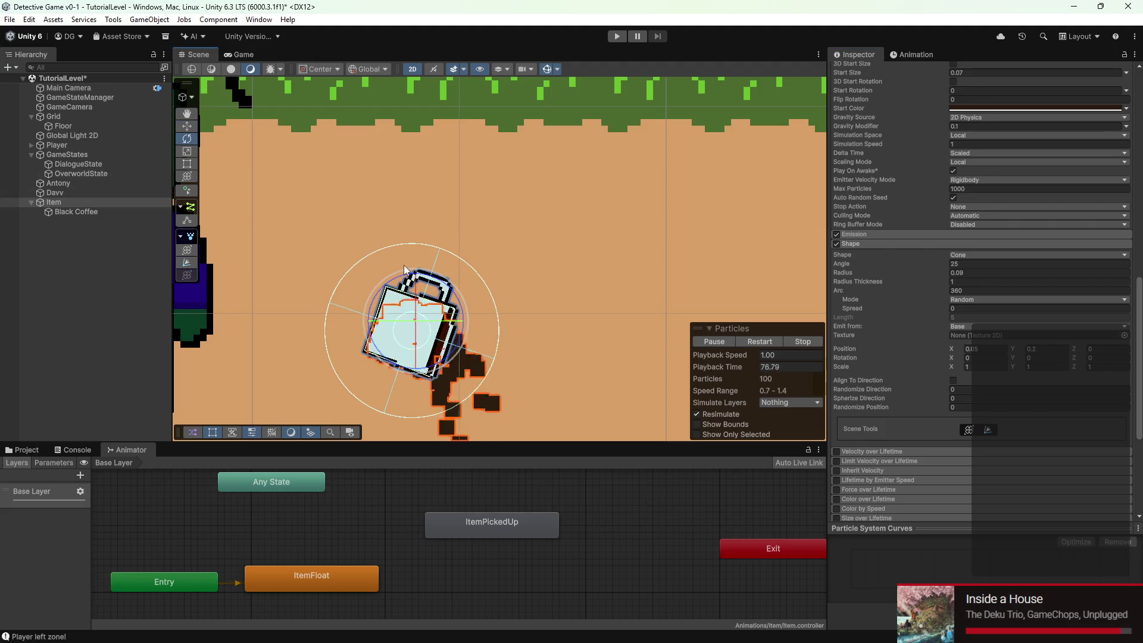
Set the particle Collision module's Radius Scale to 1.42
left_click(251, 58)
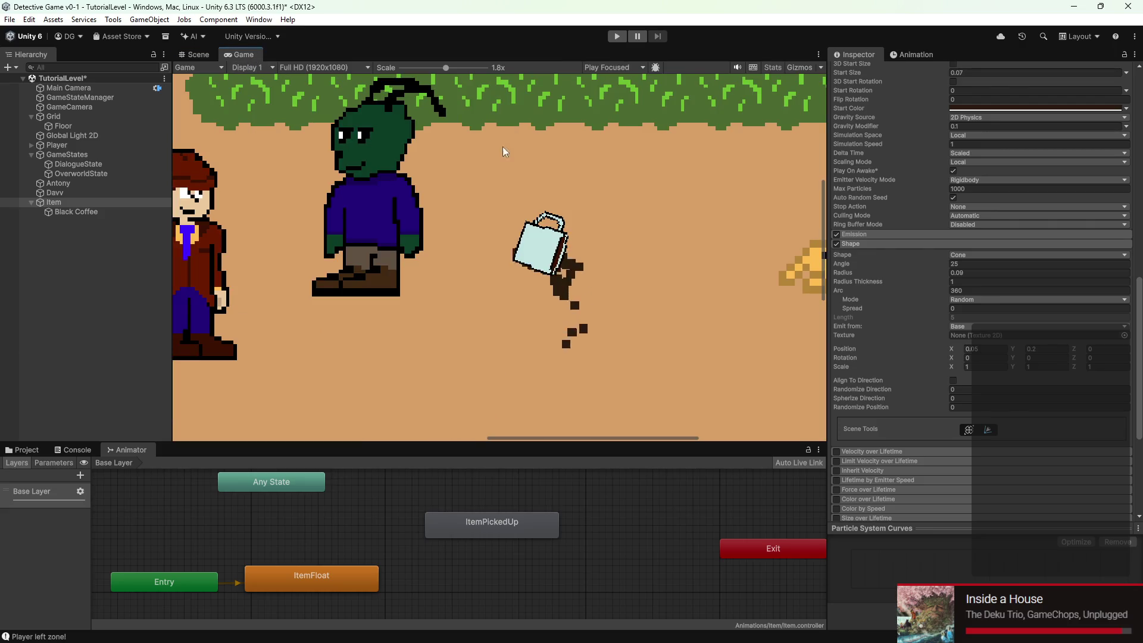
scroll(1067, 397, "down", 6)
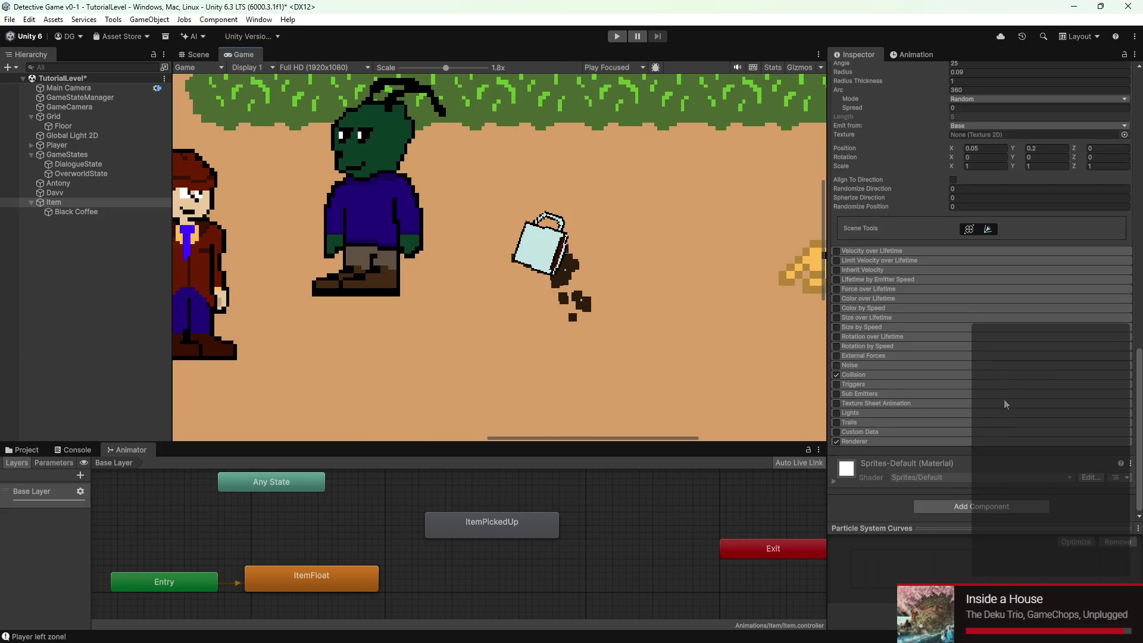
left_click(895, 375)
scroll(955, 406, "down", 4)
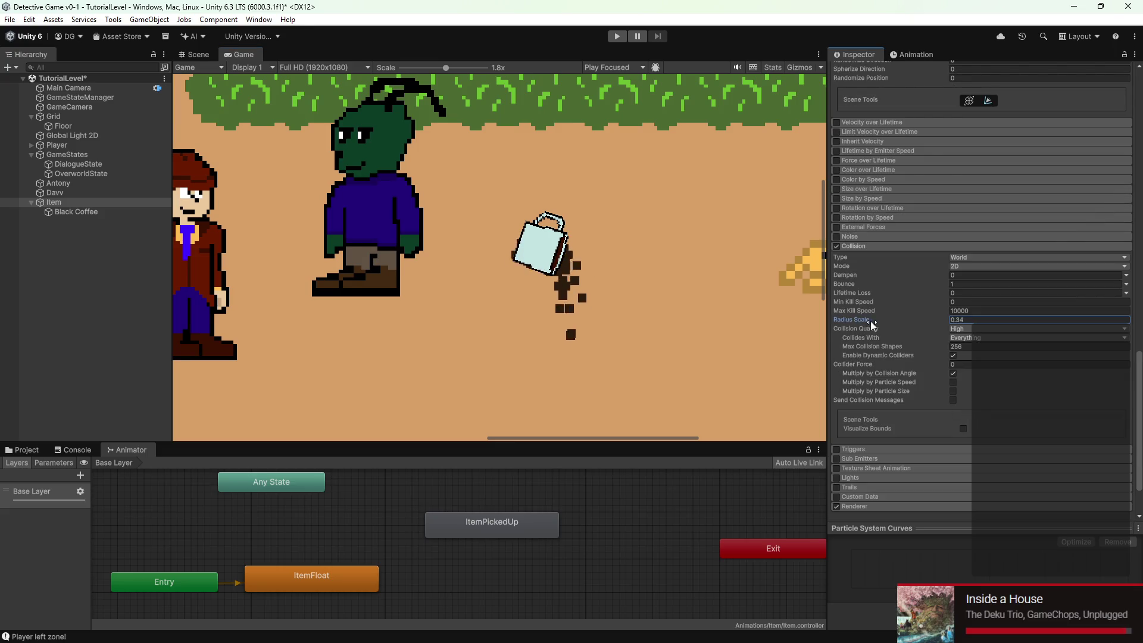
mouse_move(885, 322)
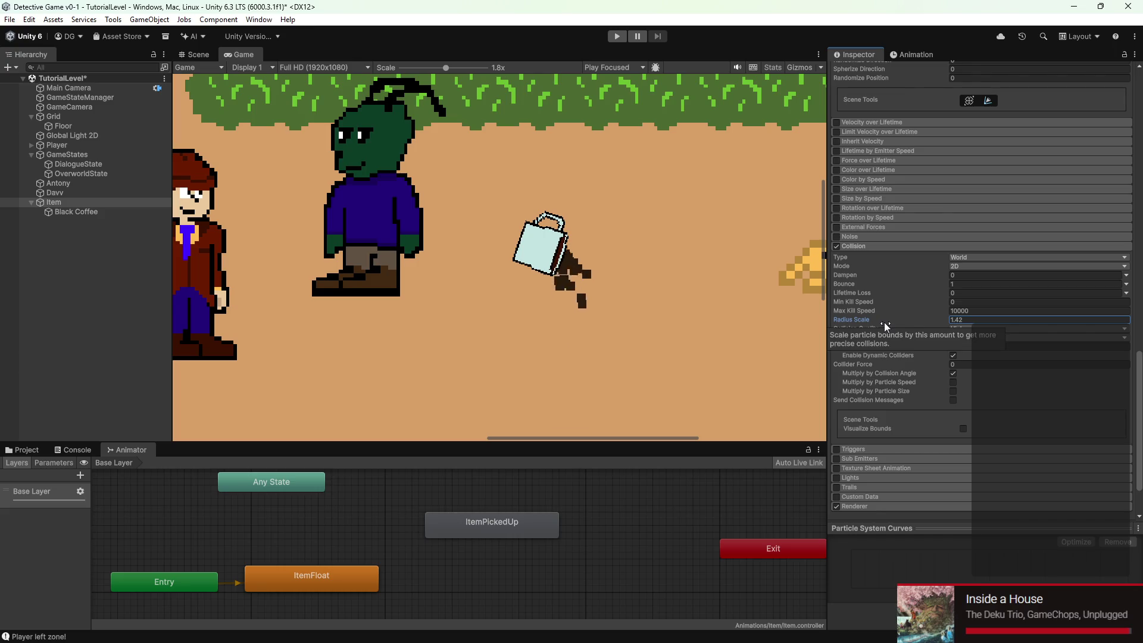
scroll(933, 309, "up", 15)
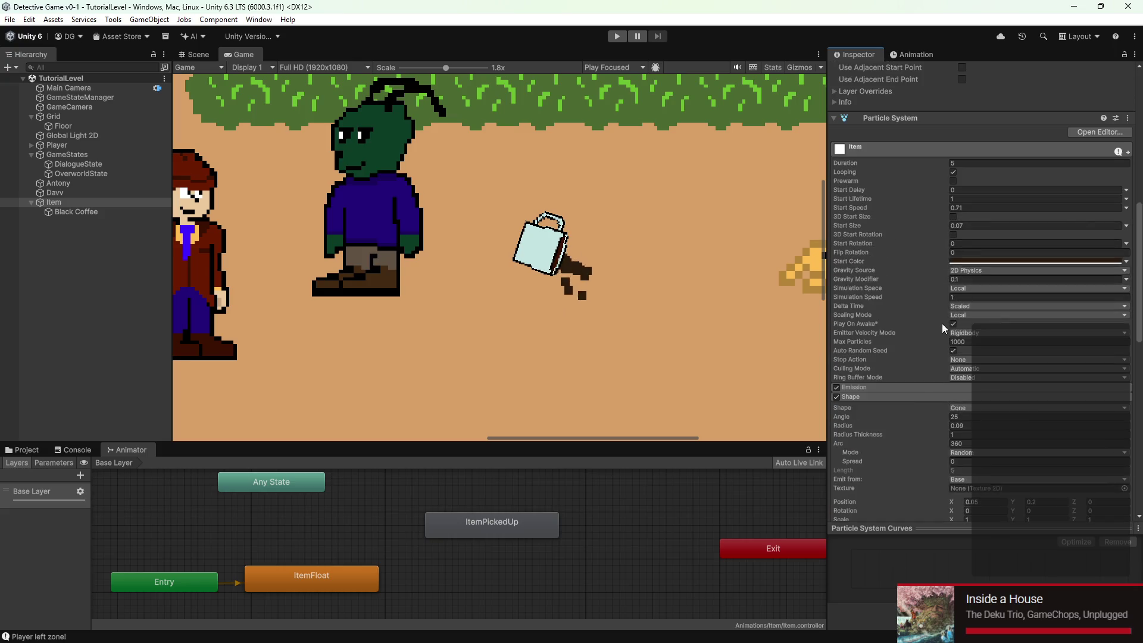
Enlarge the coffee particles' Start Size to 0.13 and start a play test
left_click(924, 206)
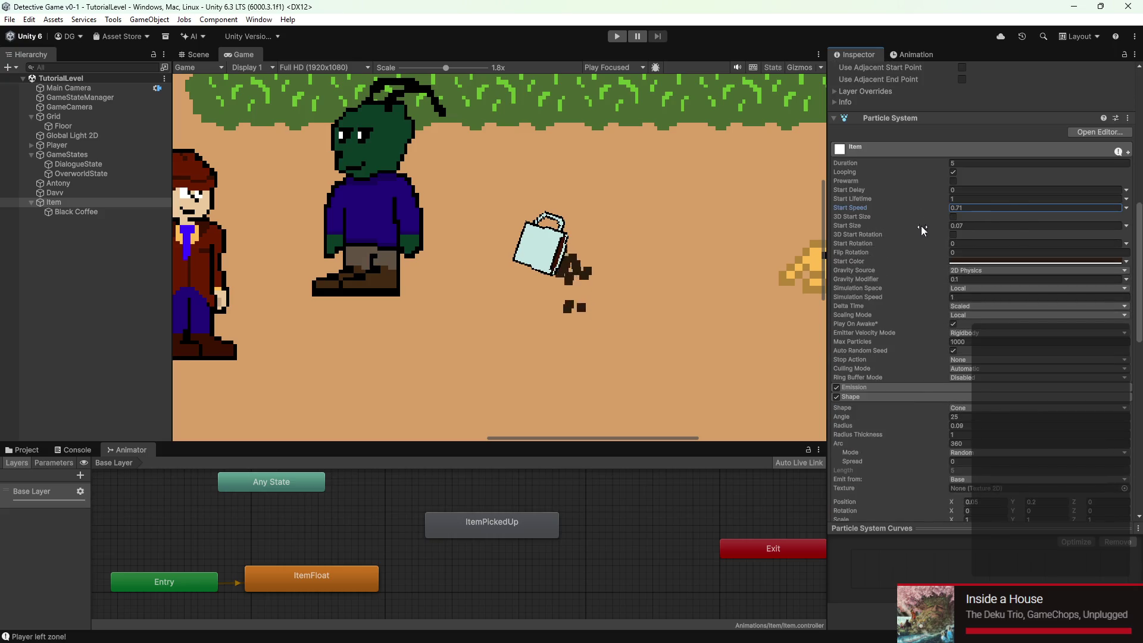
left_click(891, 228)
left_click_drag(895, 226, 894, 226)
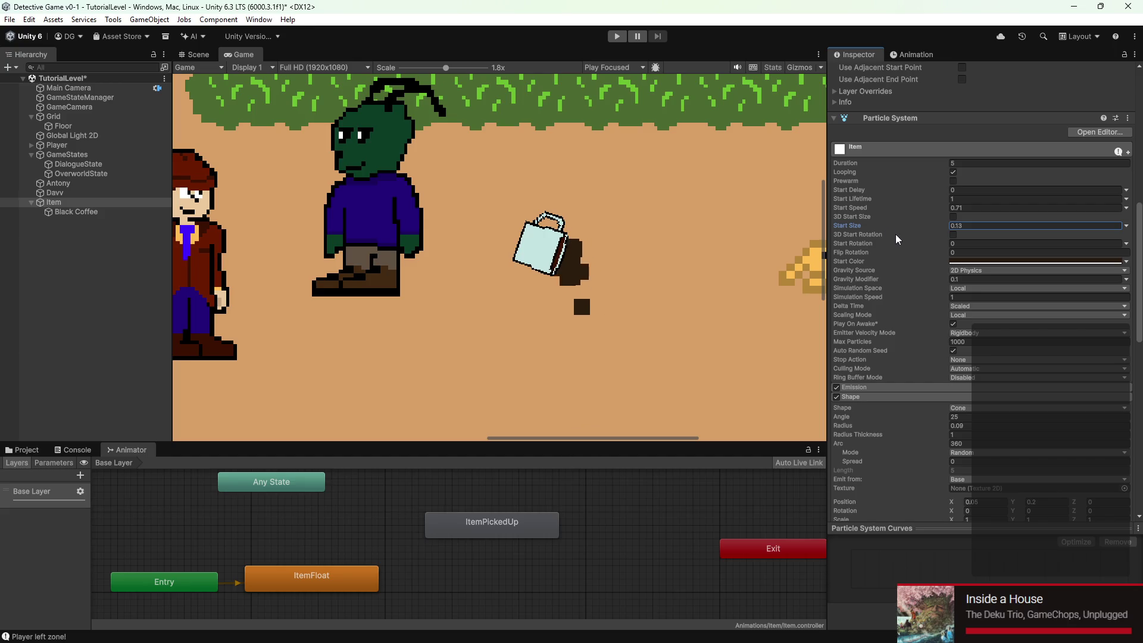
mouse_move(803, 616)
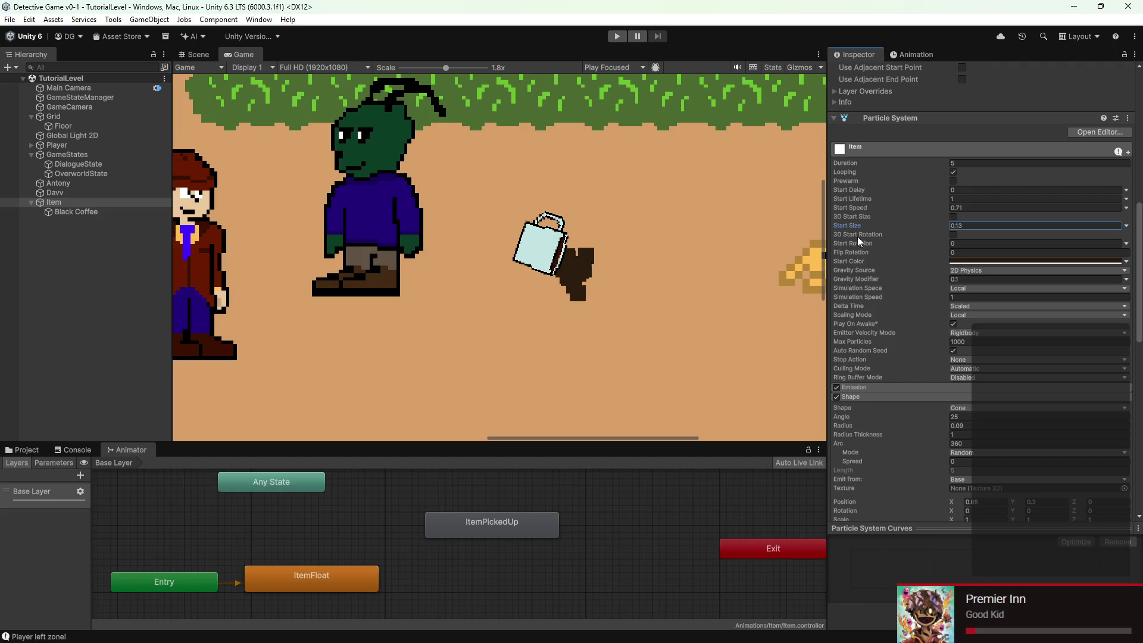
scroll(859, 241, "down", 2)
scroll(565, 200, "down", 8)
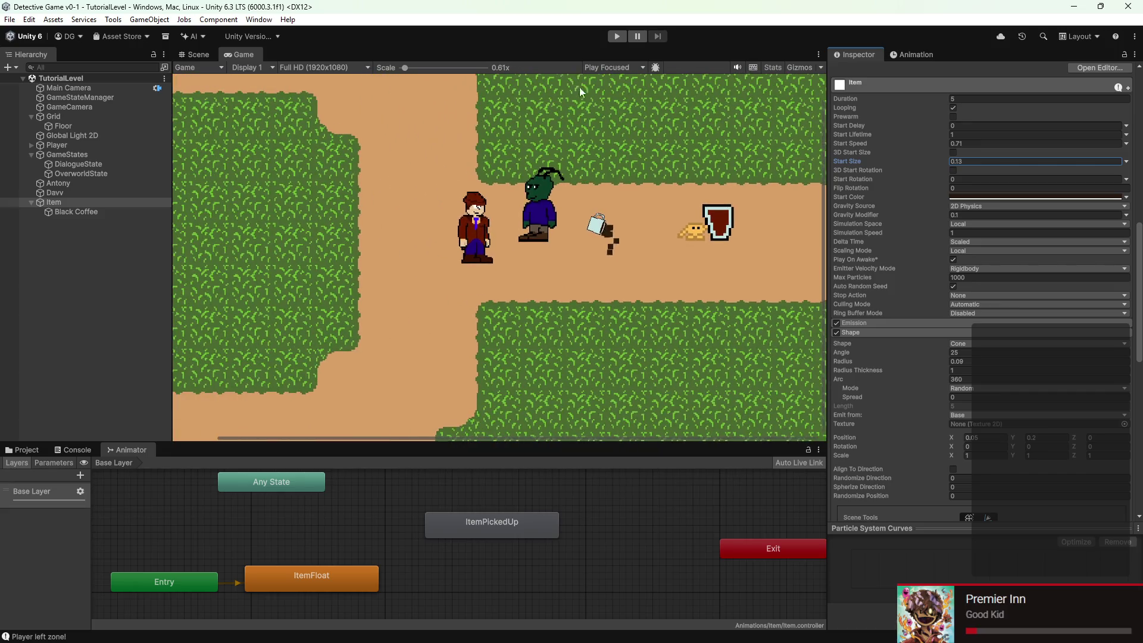
left_click(617, 36)
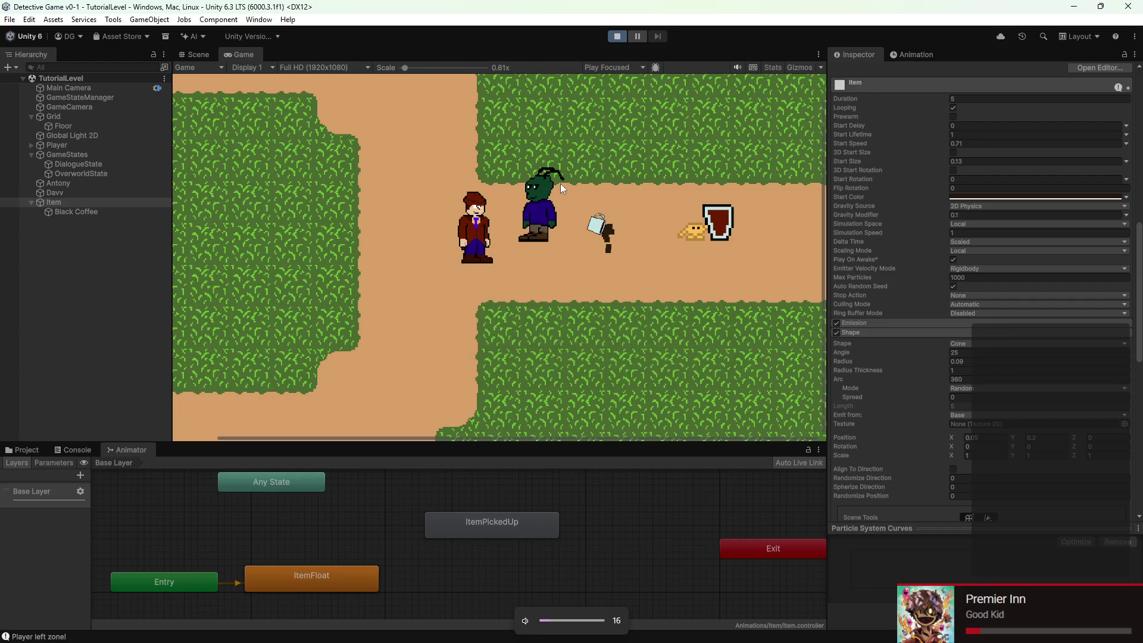
key("Right")
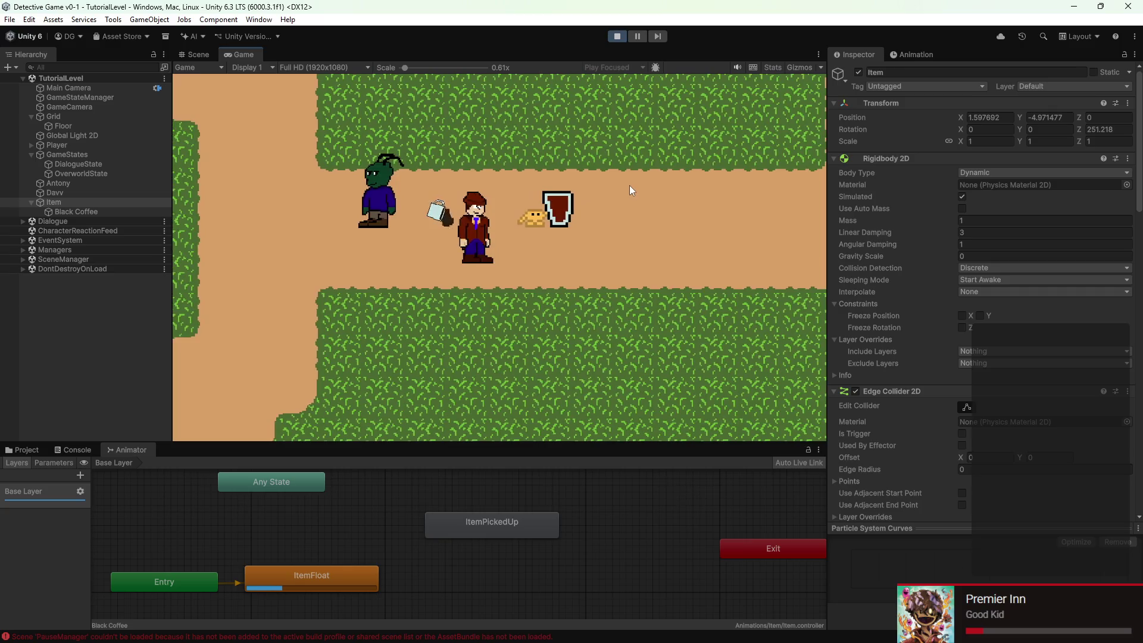
key("Up")
key("Down")
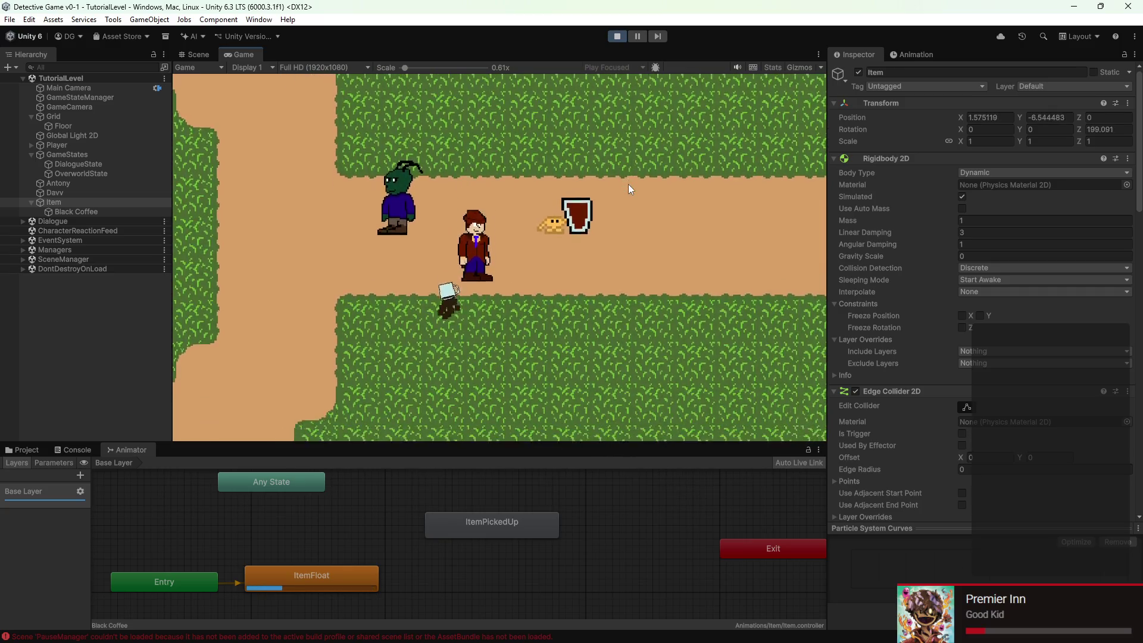
key("Left")
key("Left")
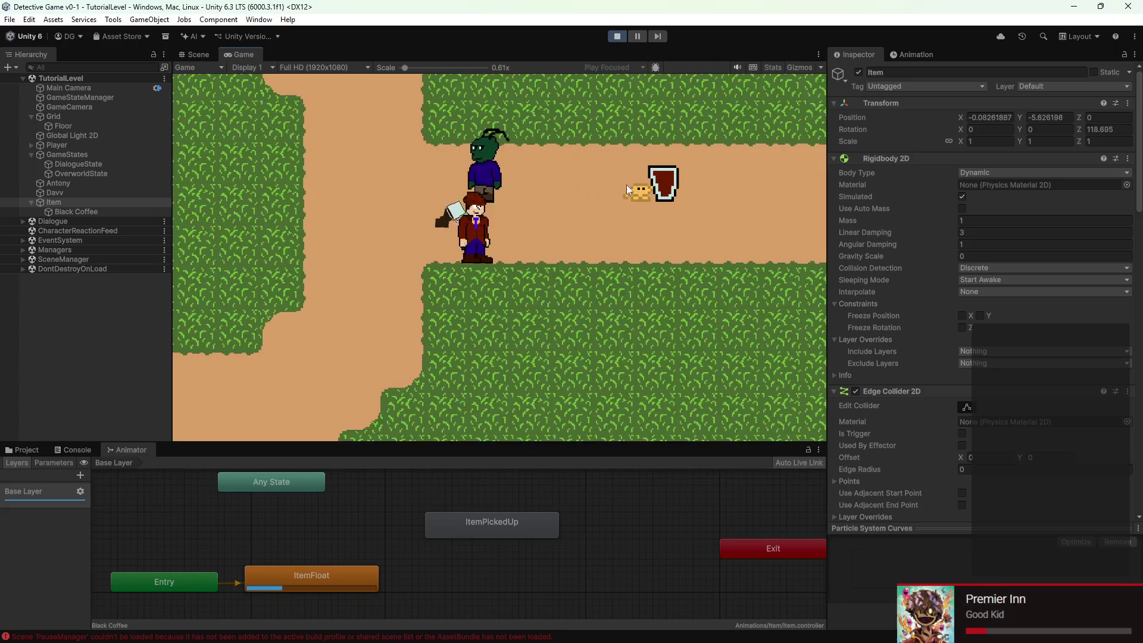
key("Up")
key("Right")
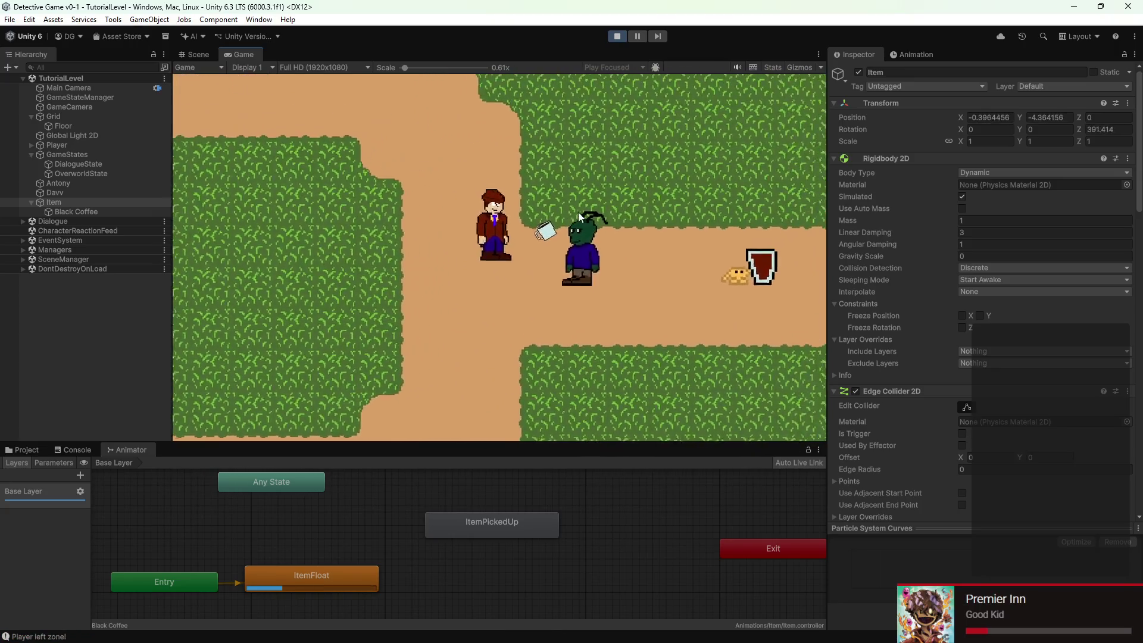
key("Right")
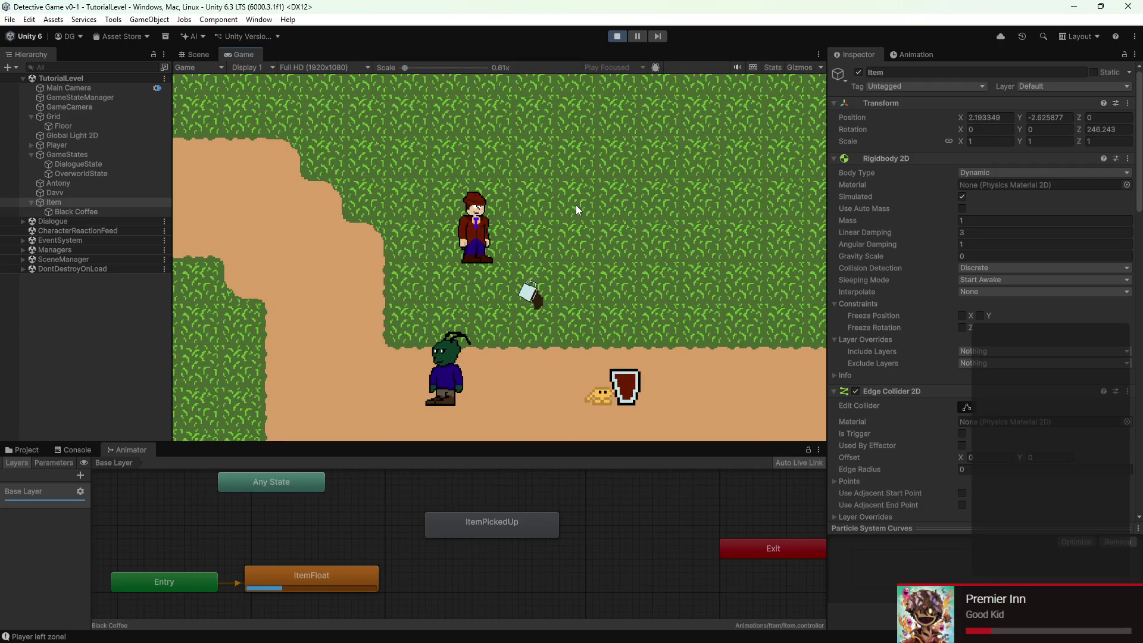
key("Down")
key("Up")
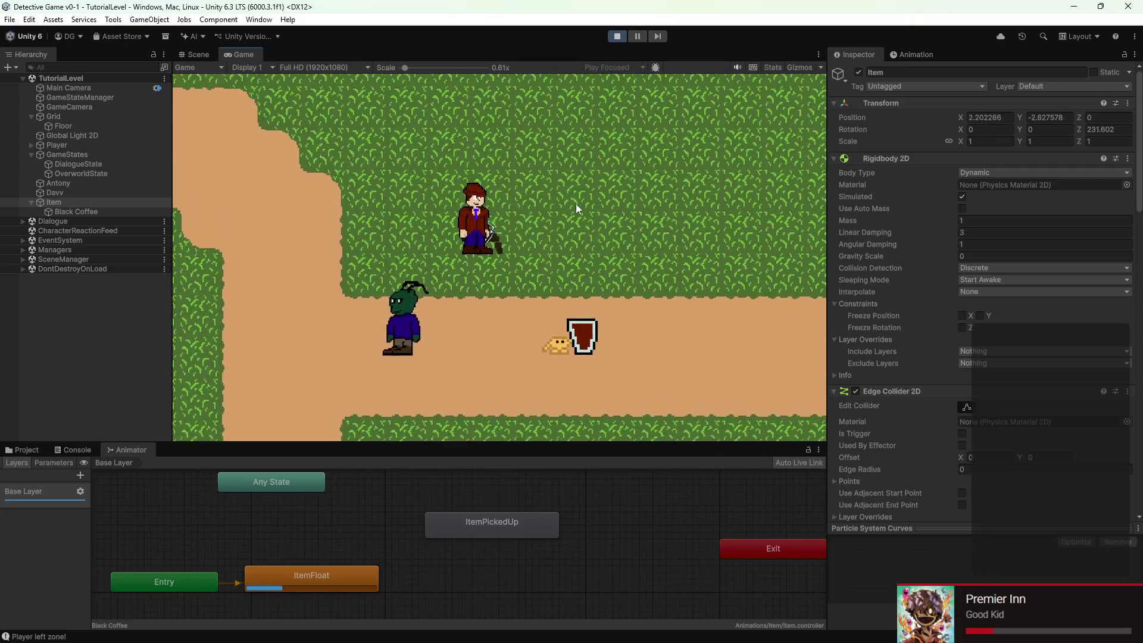
key("Right")
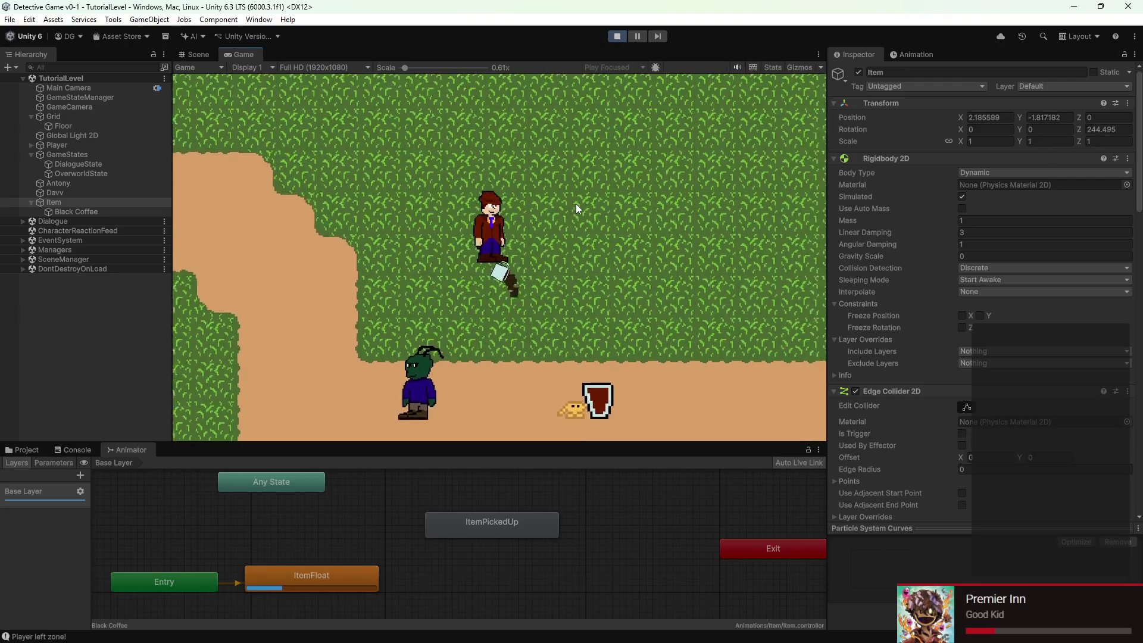
left_click(616, 37)
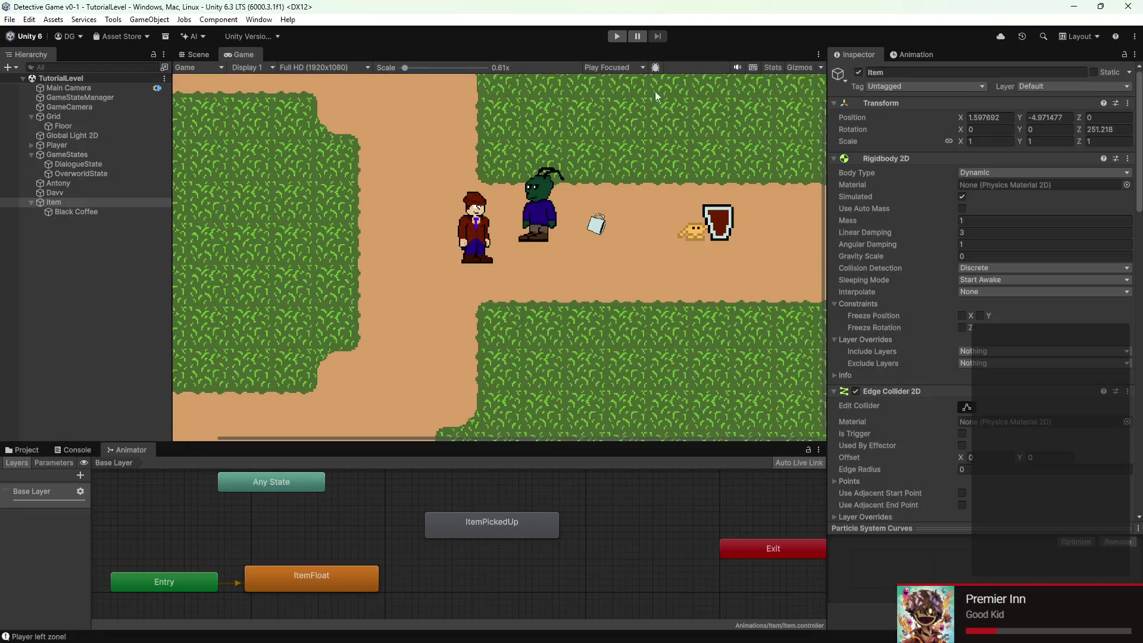
Change the Particle System's Simulation Space from Local to World and start play mode
scroll(398, 206, "down", 1)
scroll(1021, 347, "down", 10)
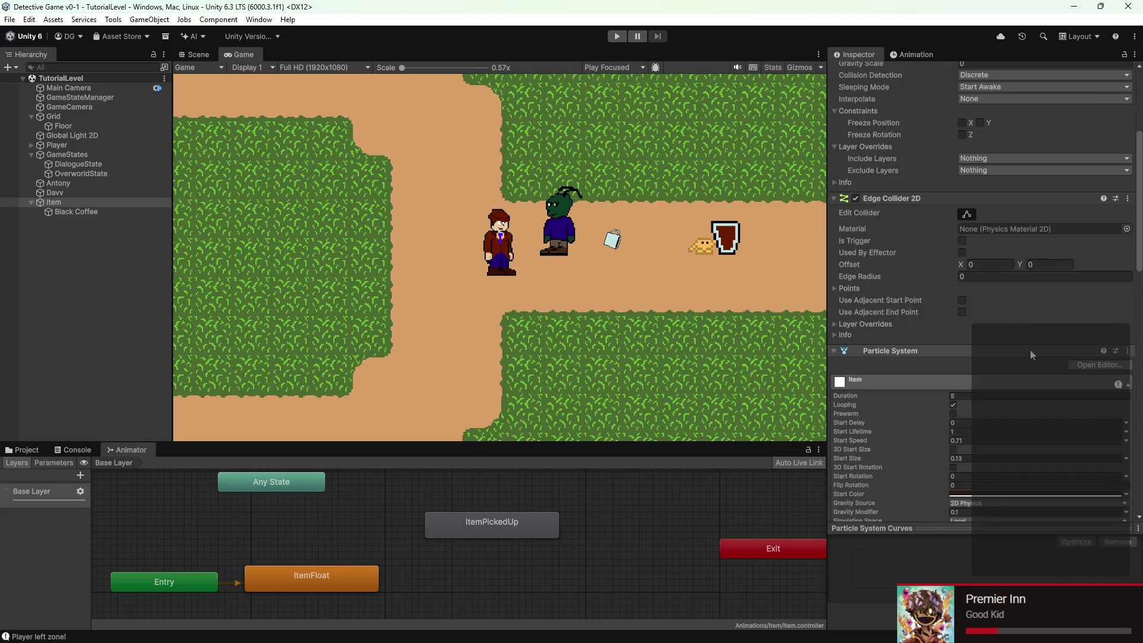
scroll(1021, 345, "down", 5)
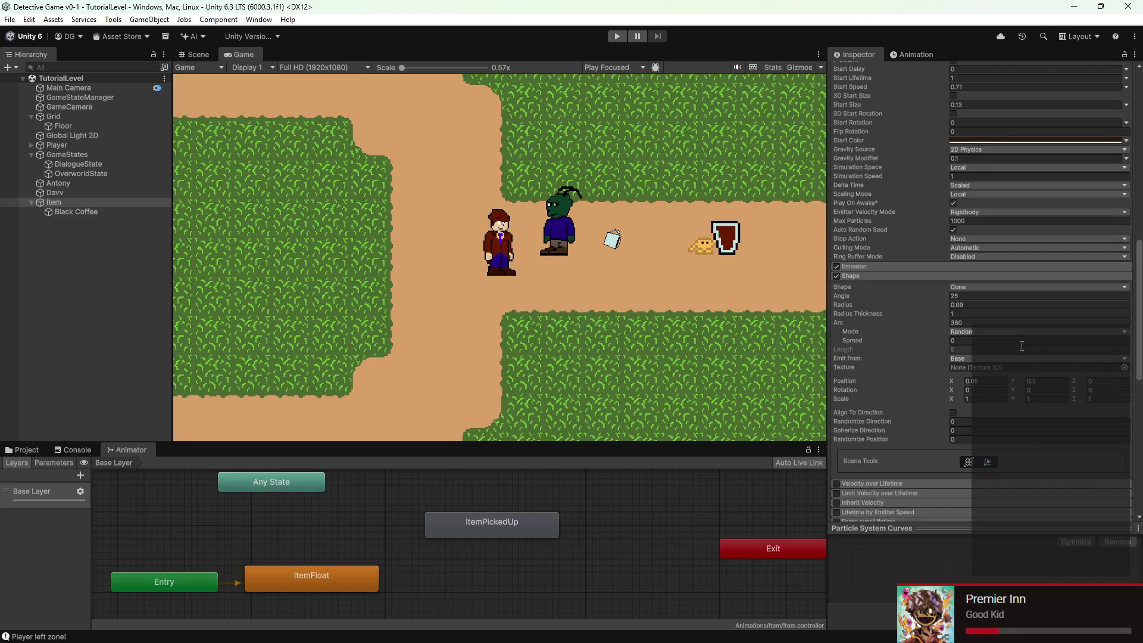
scroll(1021, 345, "down", 10)
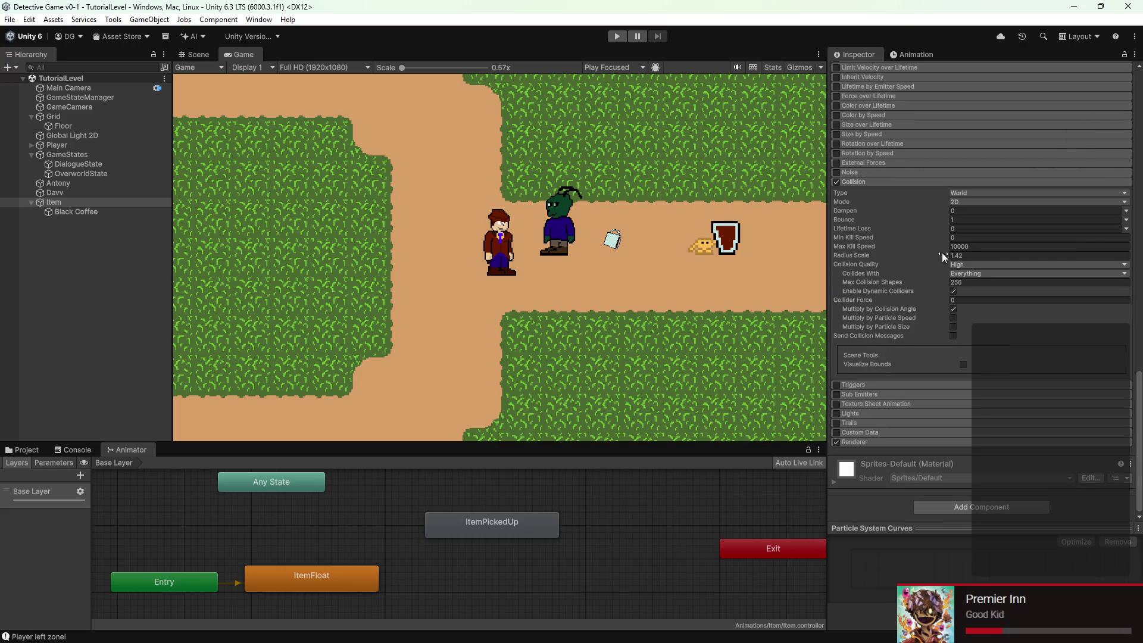
scroll(942, 254, "up", 15)
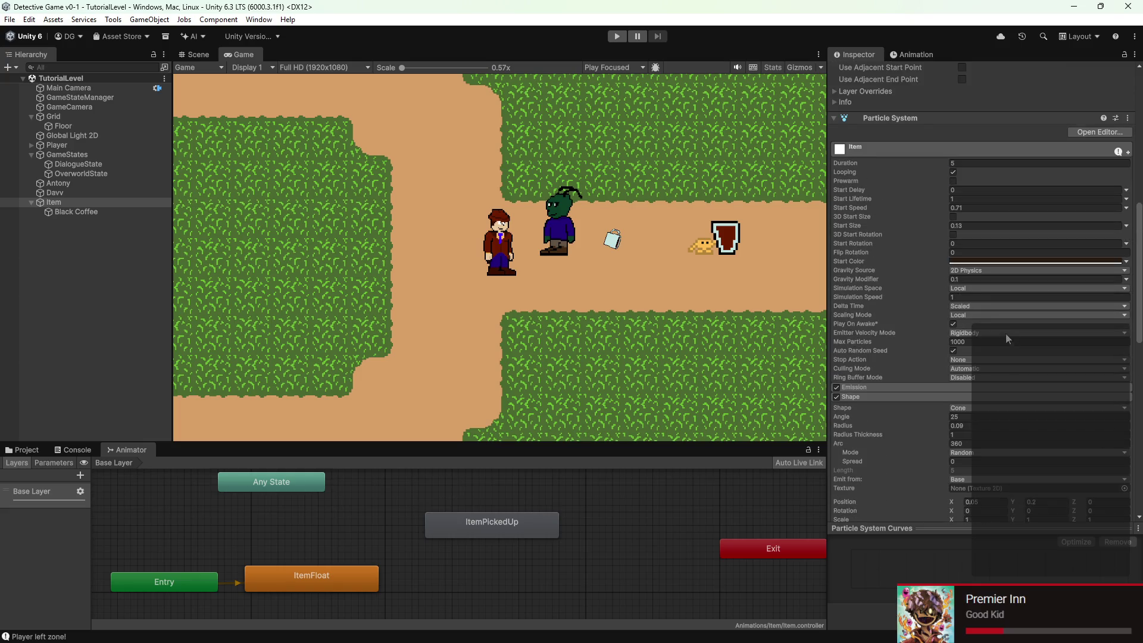
left_click(966, 288)
left_click(980, 313)
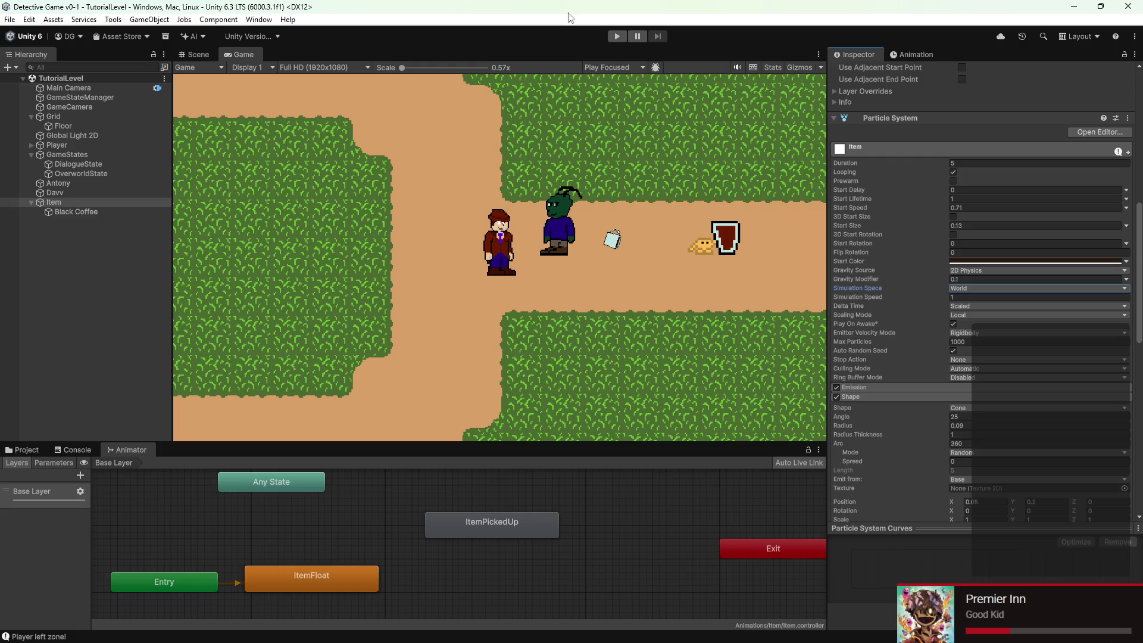
left_click(617, 36)
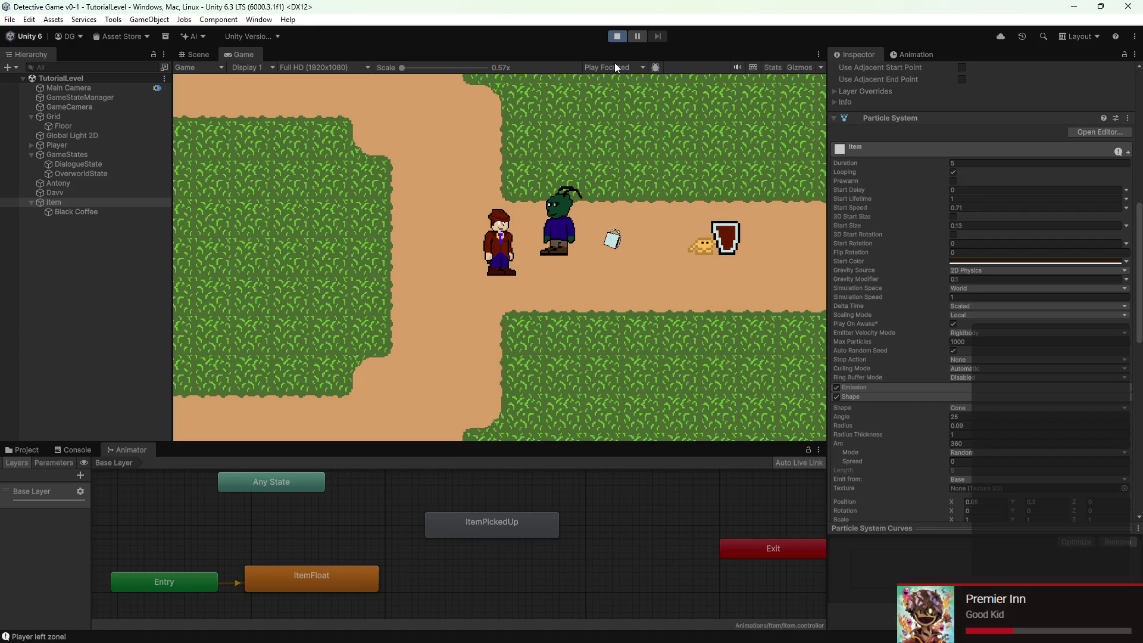
Walk the detective around the level with WASD, watching the coffee particle trail
key("d")
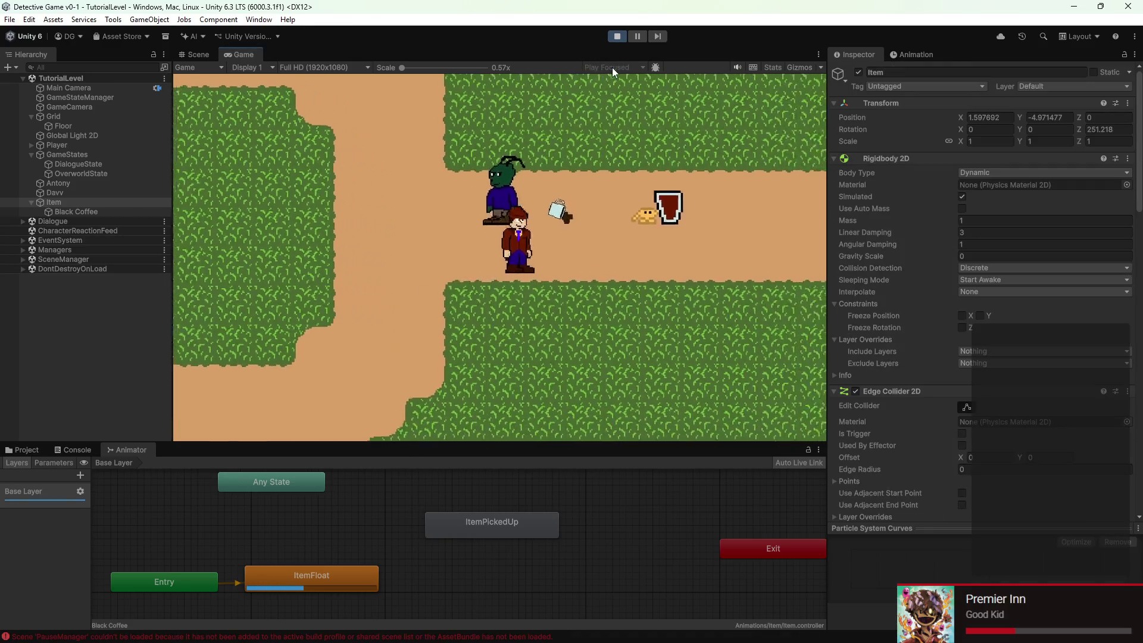
key("w")
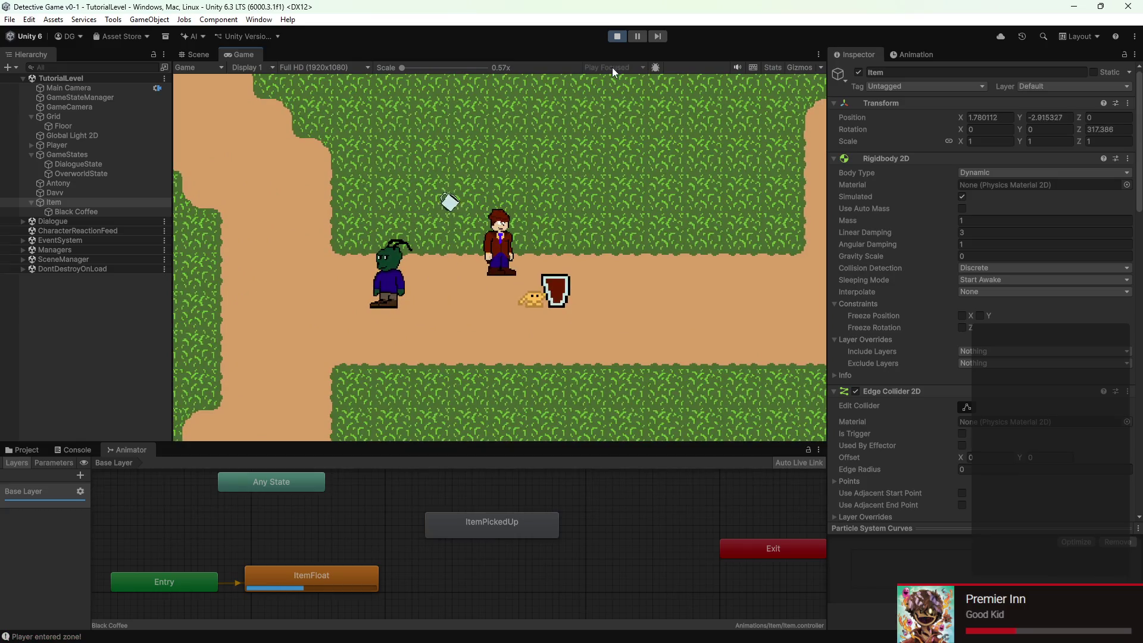
key("w")
key("a")
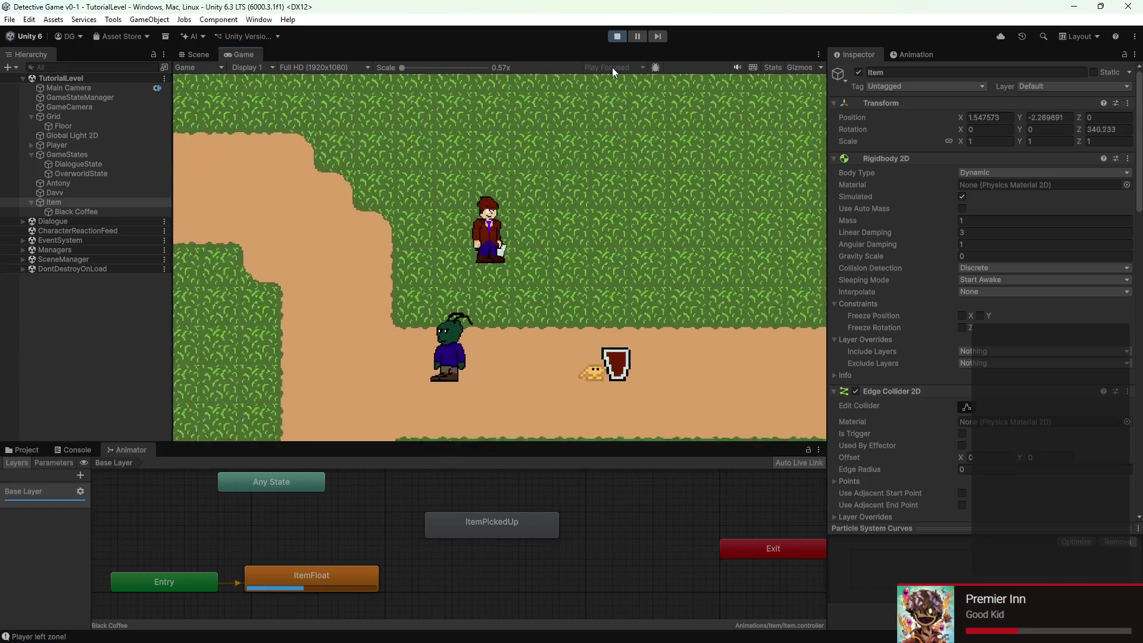
key("w")
key("a")
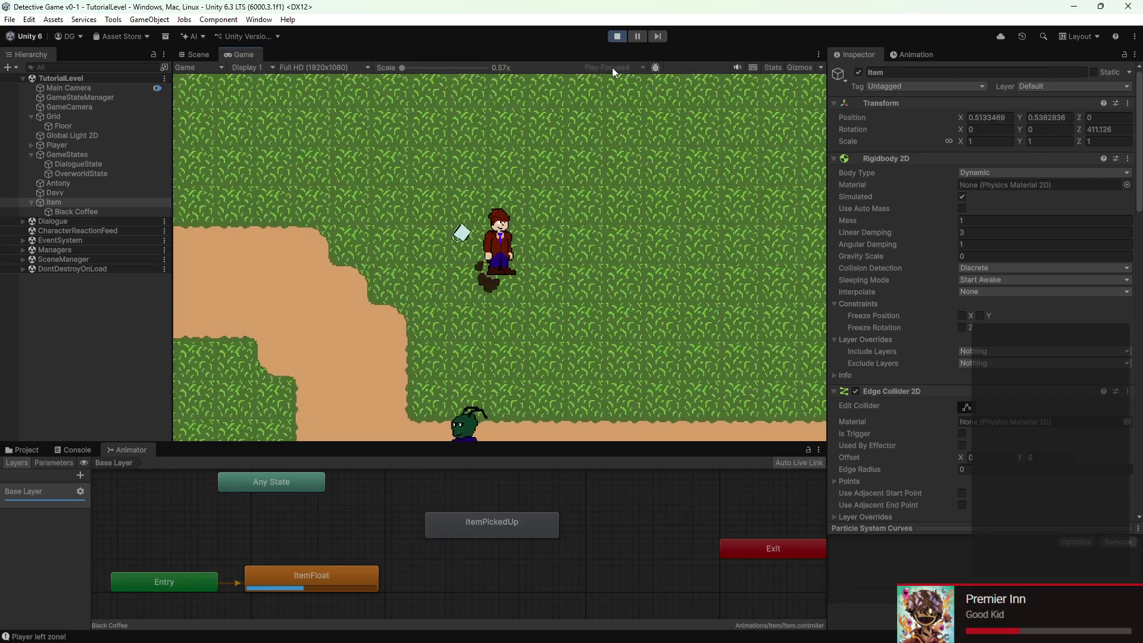
key("w")
key("a")
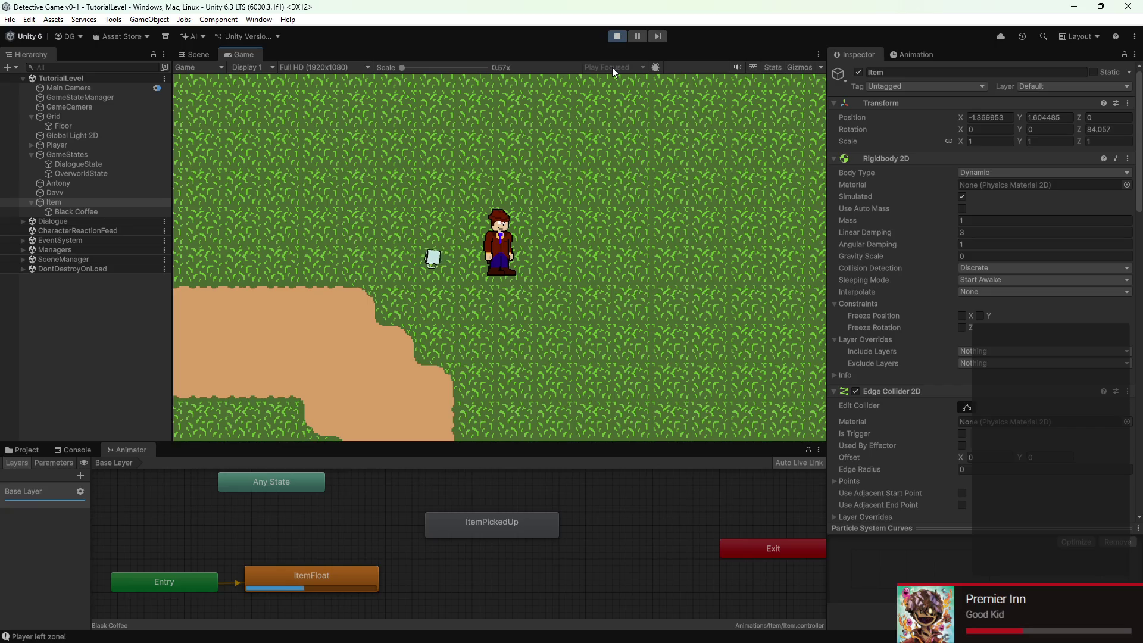
key("w")
key("a")
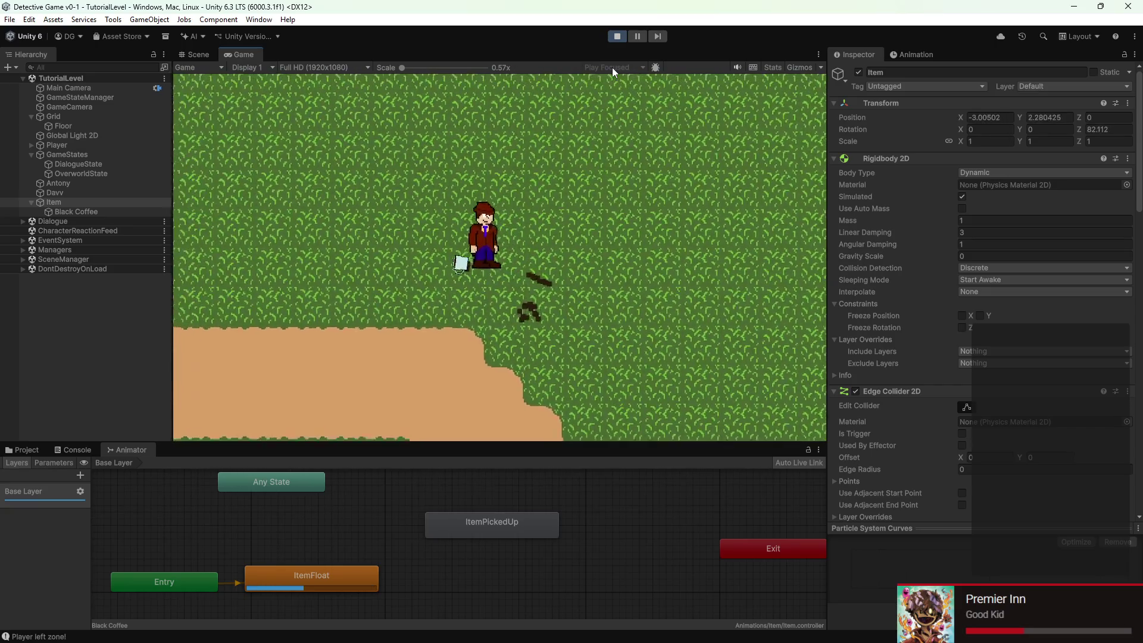
key("a")
key("s")
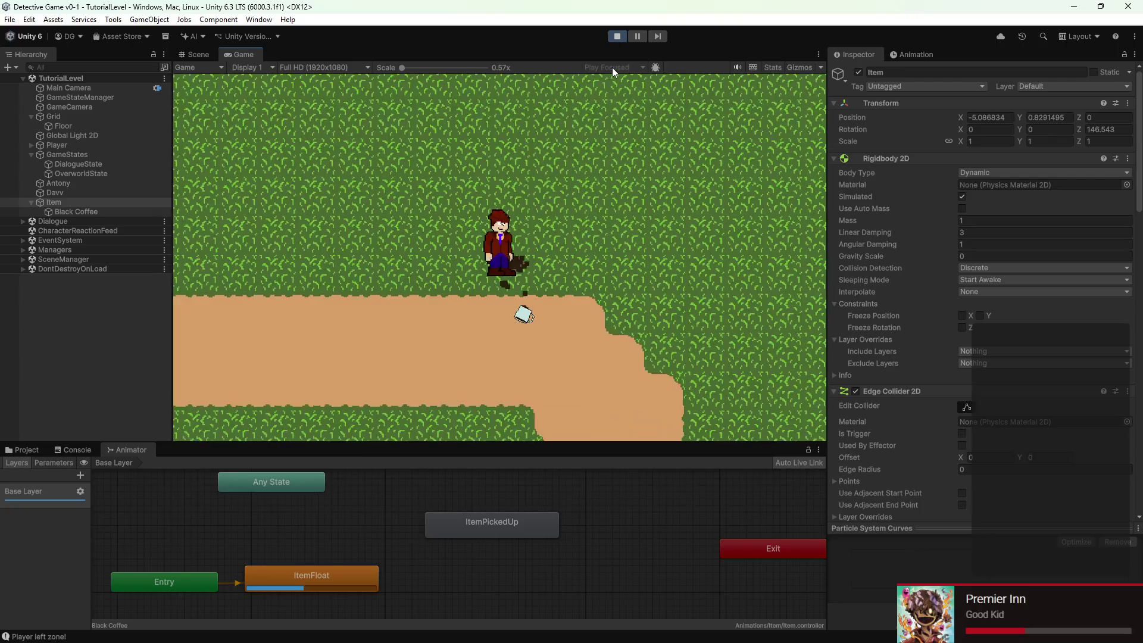
key("w")
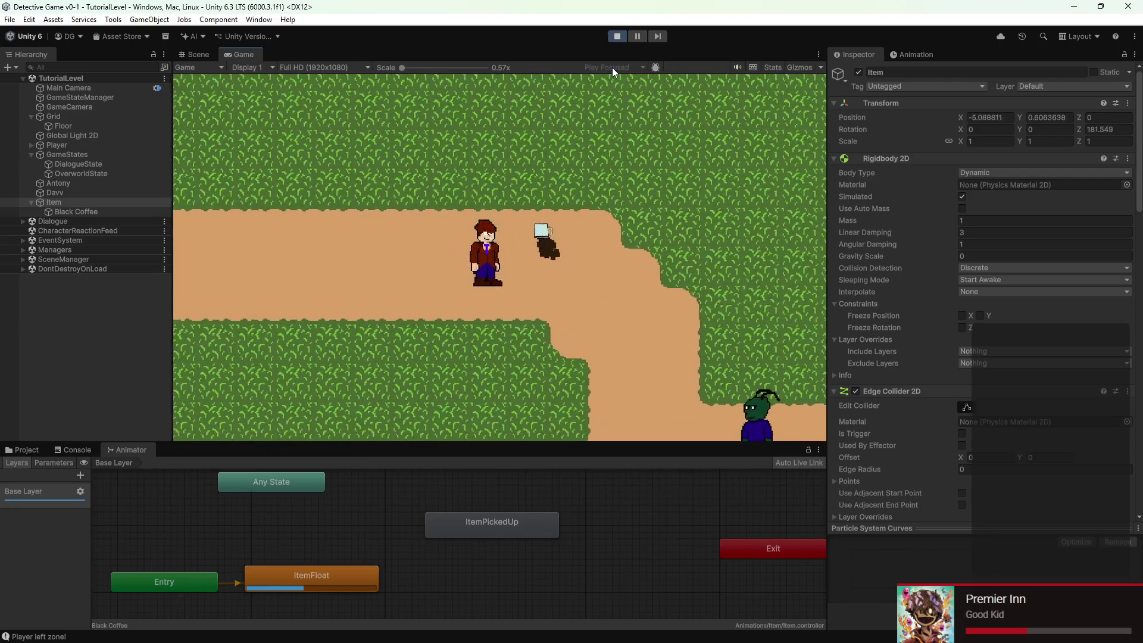
key("w")
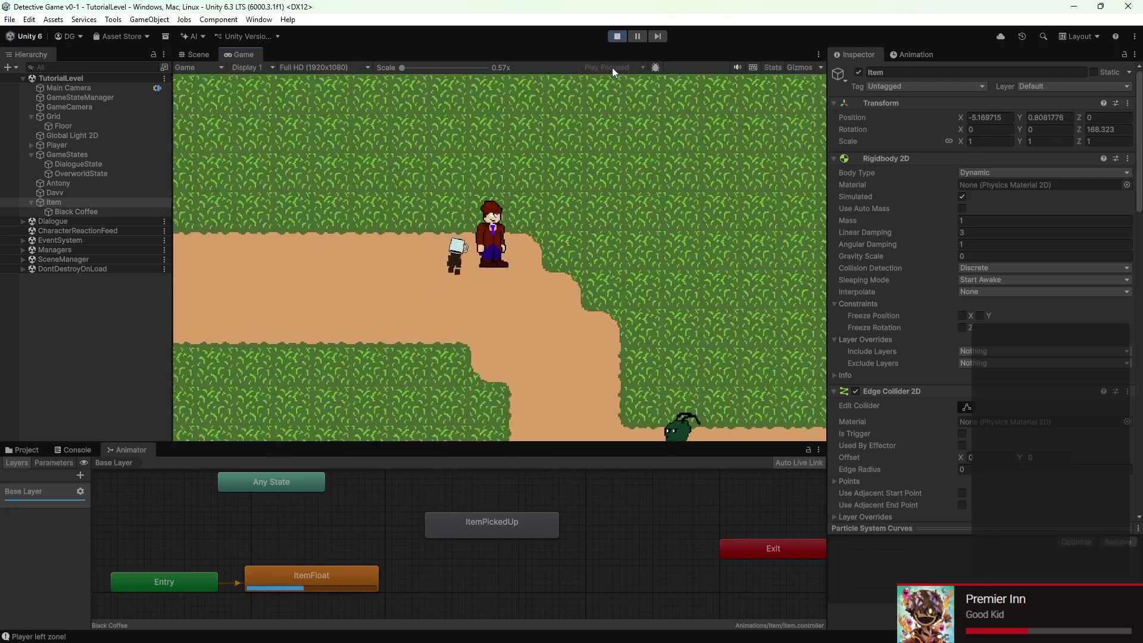
key("w")
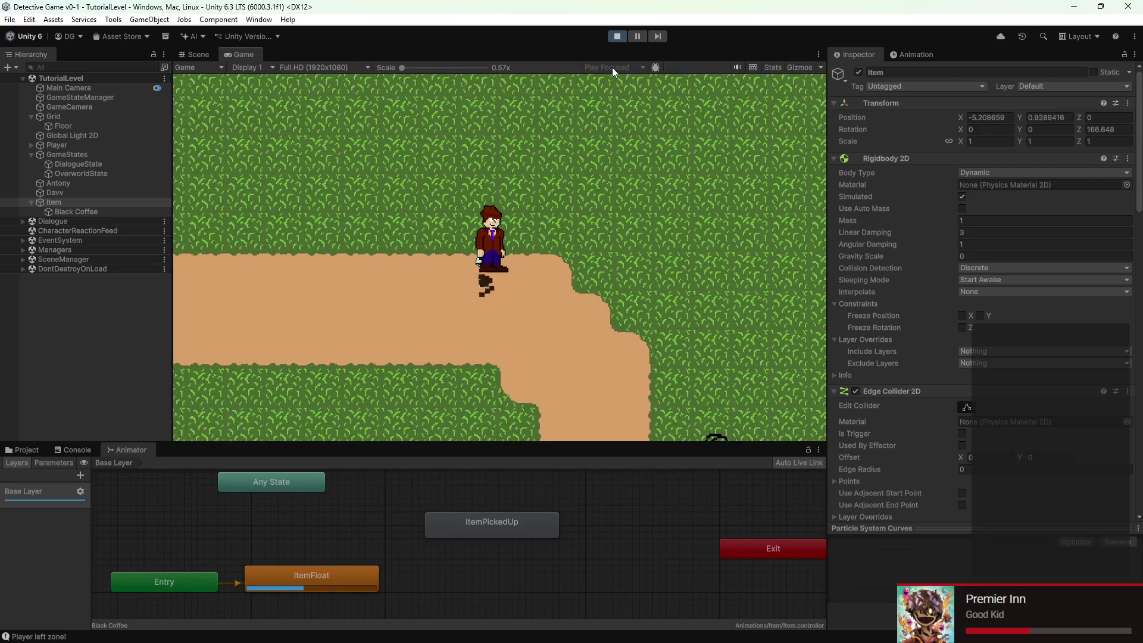
key("w")
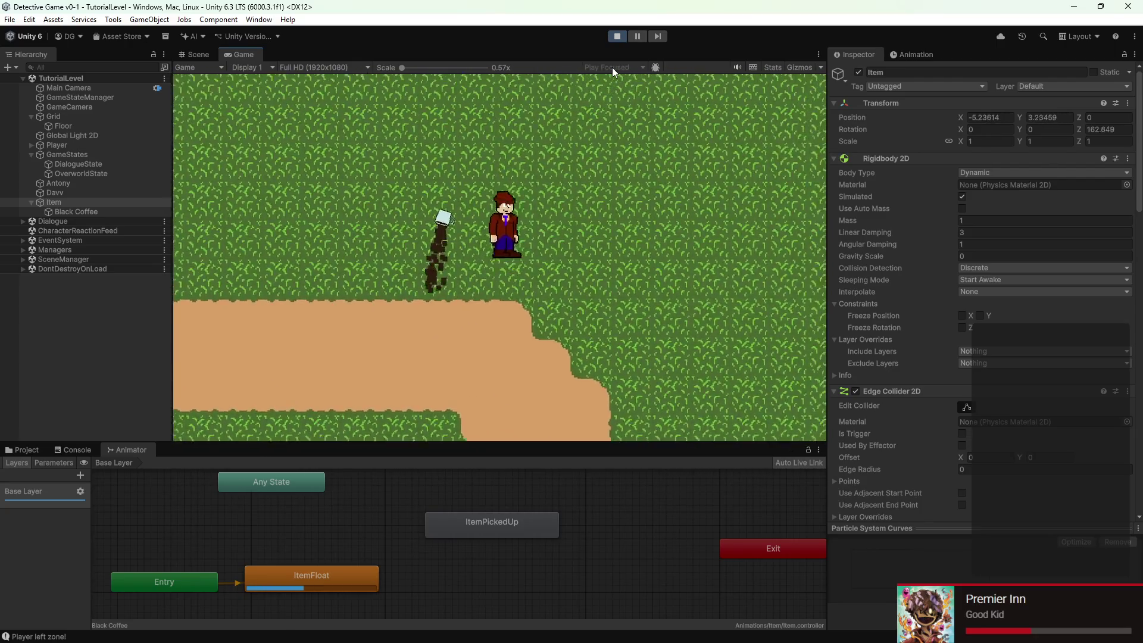
key("w")
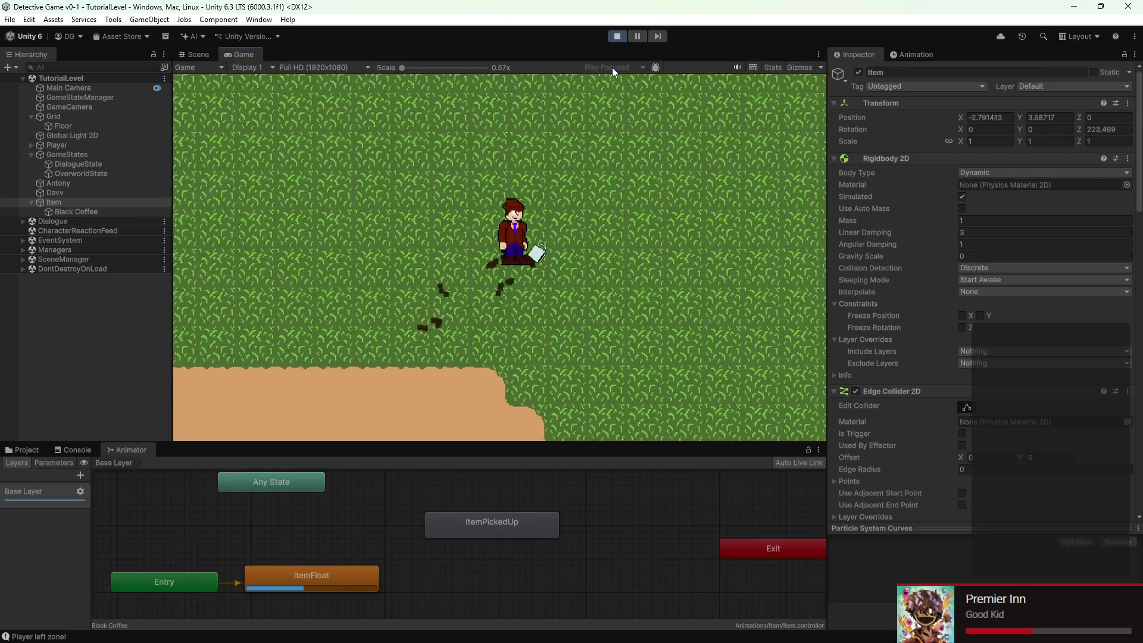
key("s")
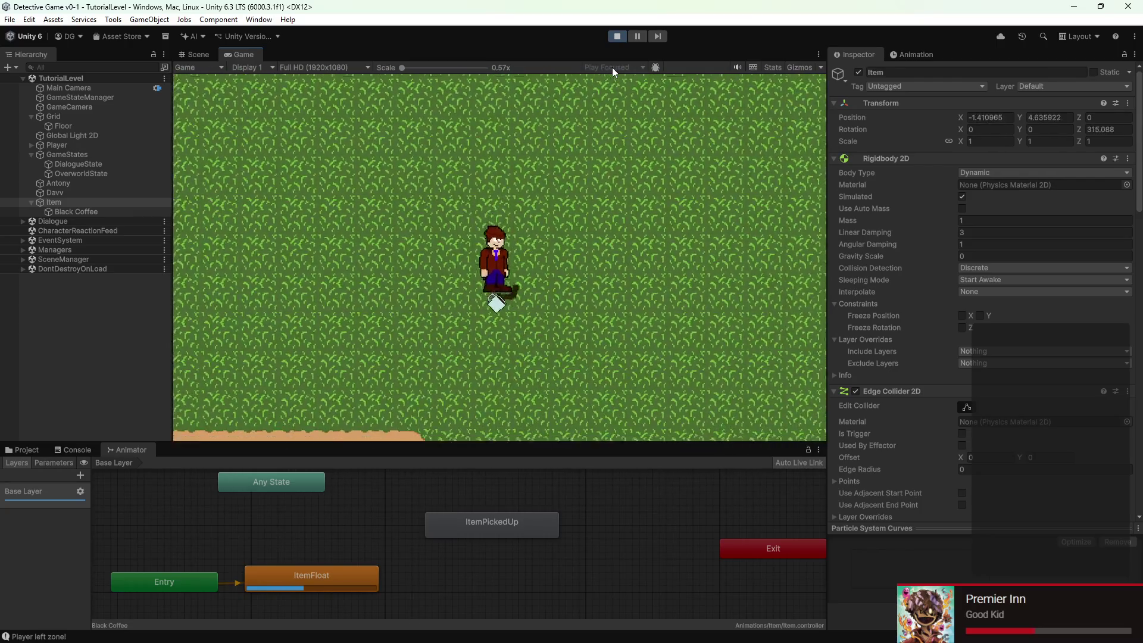
key("s")
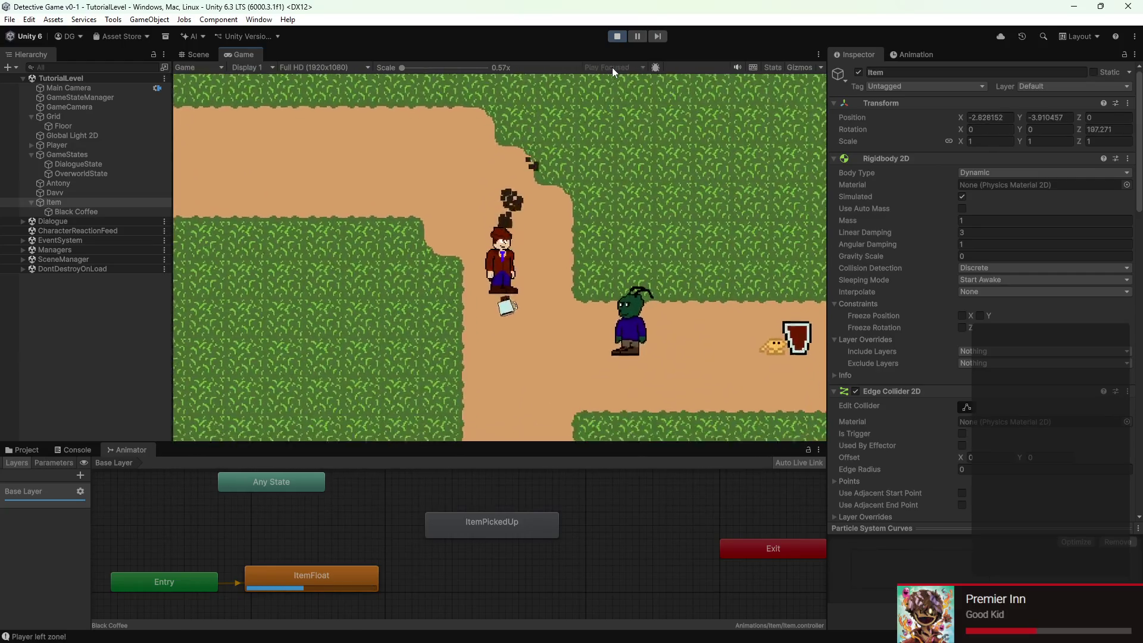
key("s")
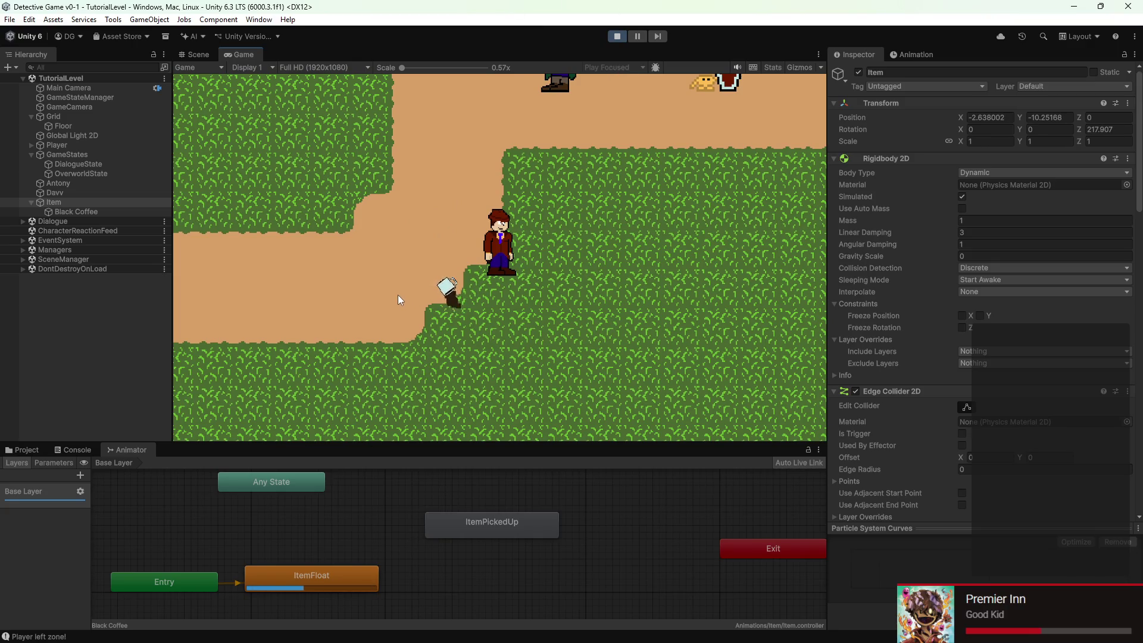
Maximize and restore the Game view, then stop play mode
double_click(245, 51)
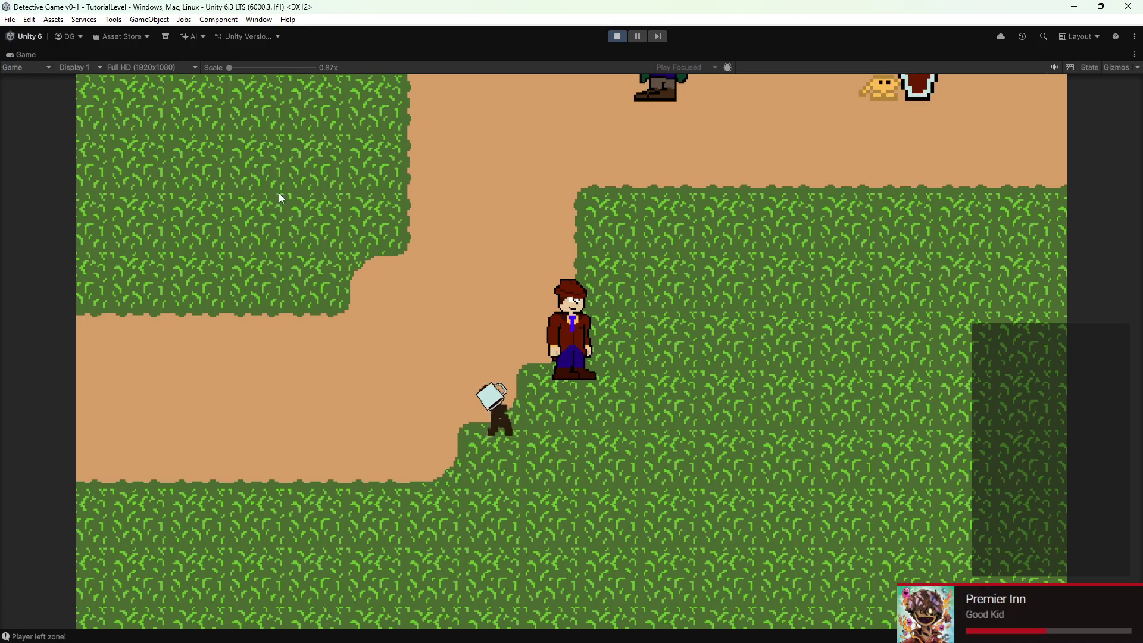
double_click(22, 54)
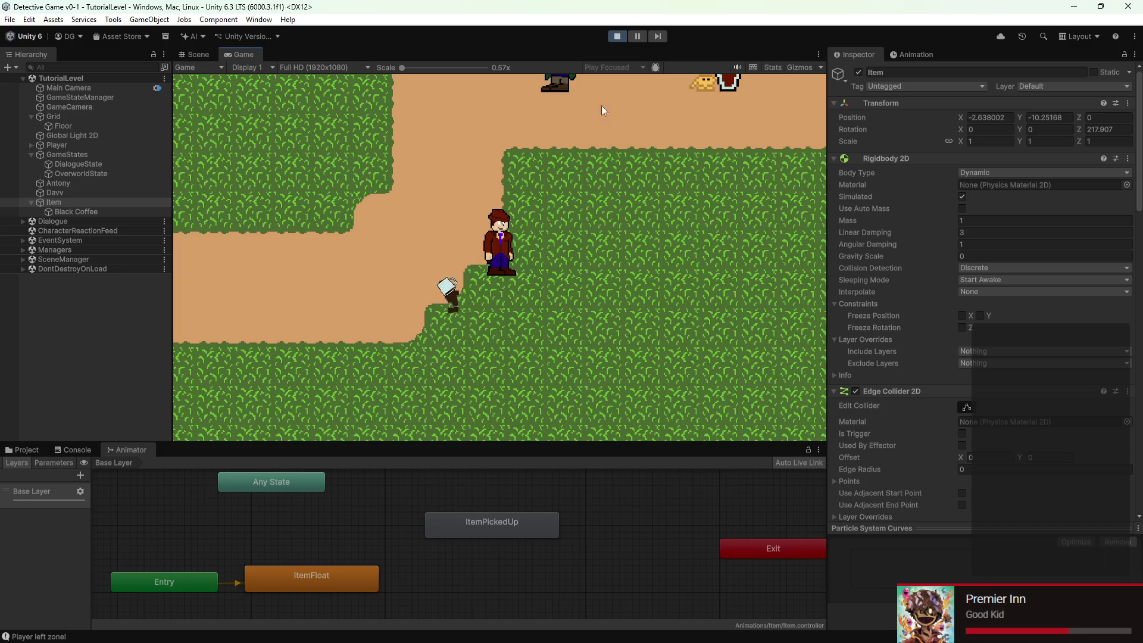
left_click(616, 36)
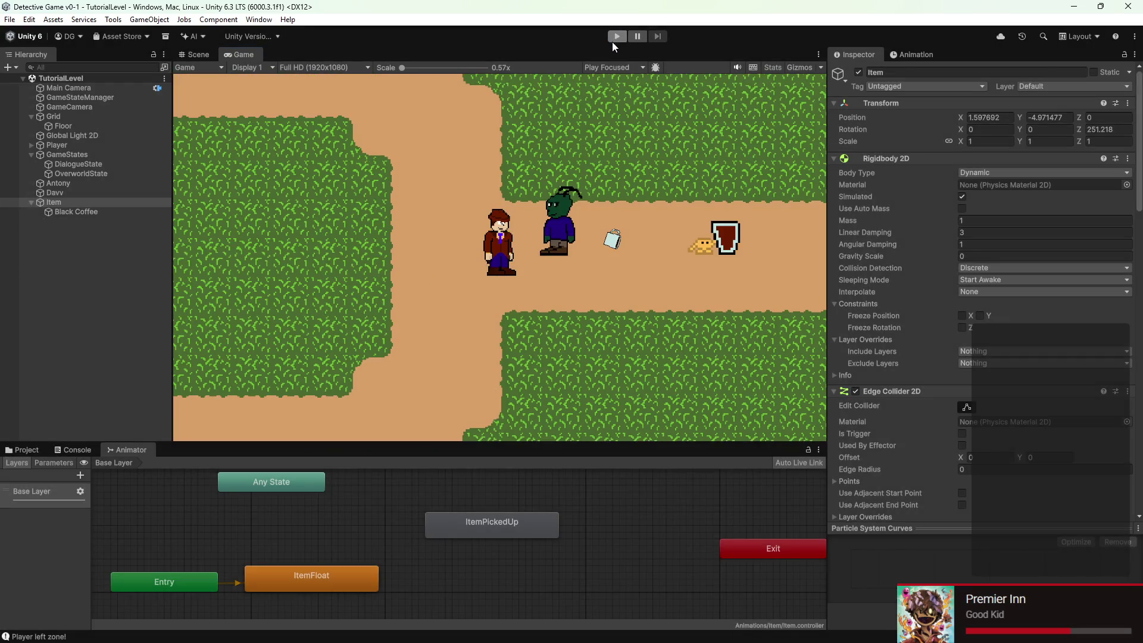
Add a Circle Collider 2D component to Item
left_click(206, 54)
scroll(495, 266, "up", 3)
scroll(933, 354, "down", 5)
scroll(933, 353, "down", 15)
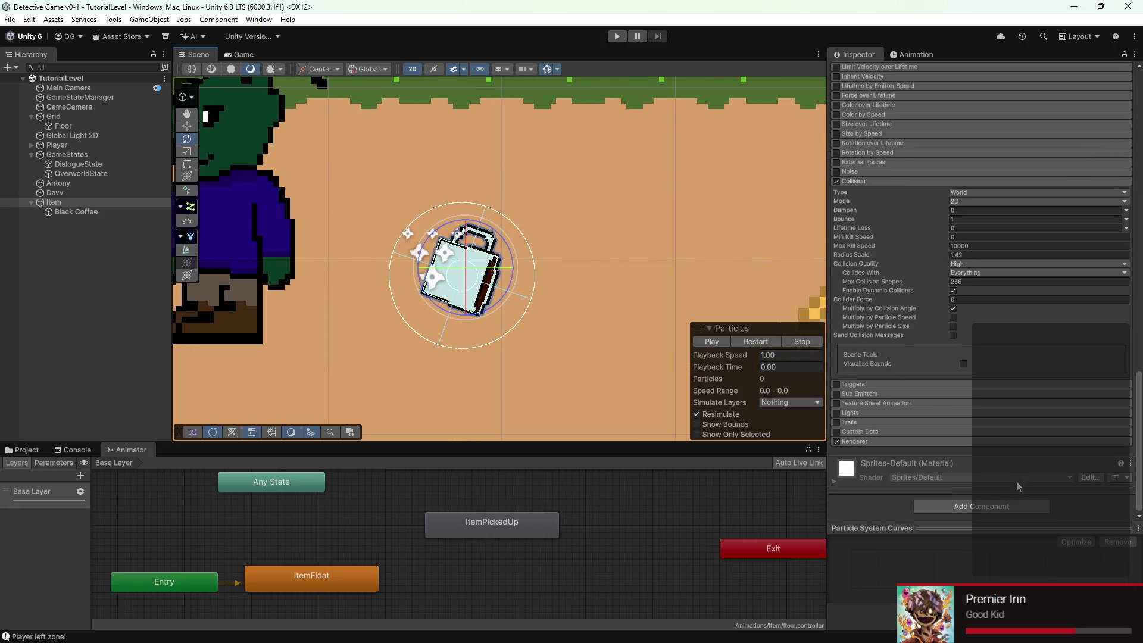
left_click(975, 503)
type("circle")
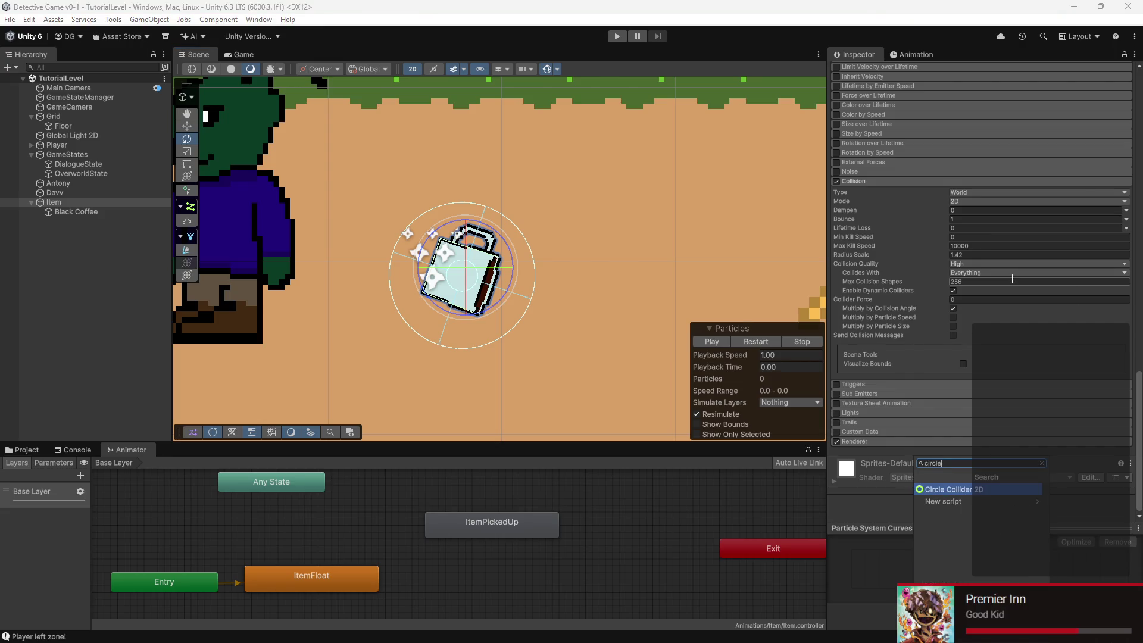
left_click(979, 492)
Enlarge the collider circle to a radius of about 0.755 around the coffee cup
scroll(576, 317, "down", 3)
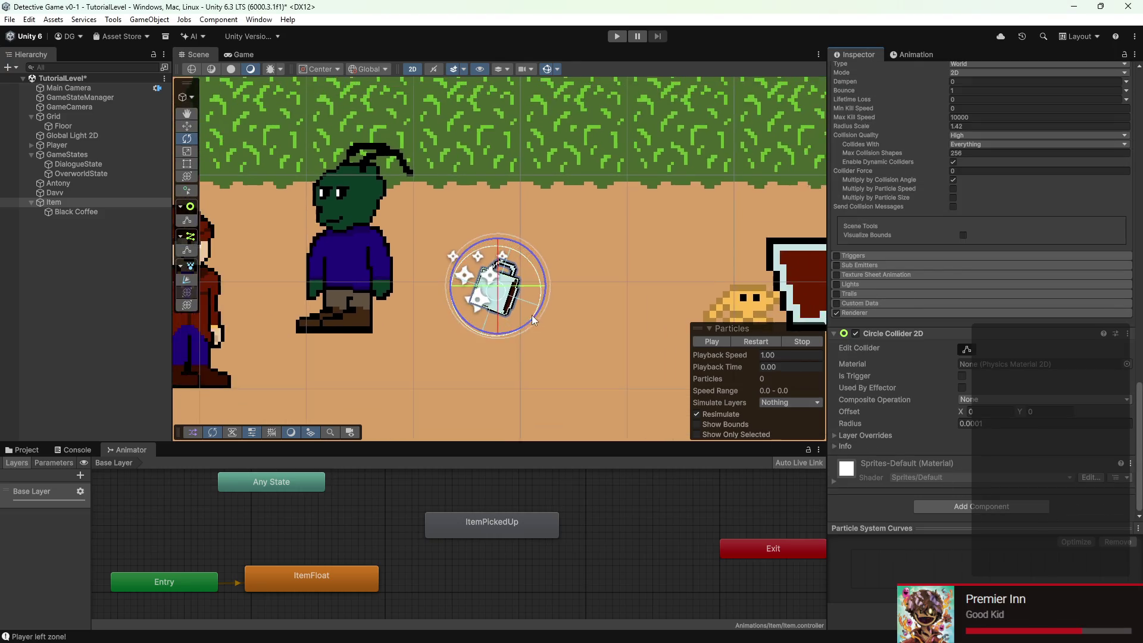
scroll(530, 316, "down", 2)
scroll(927, 273, "up", 10)
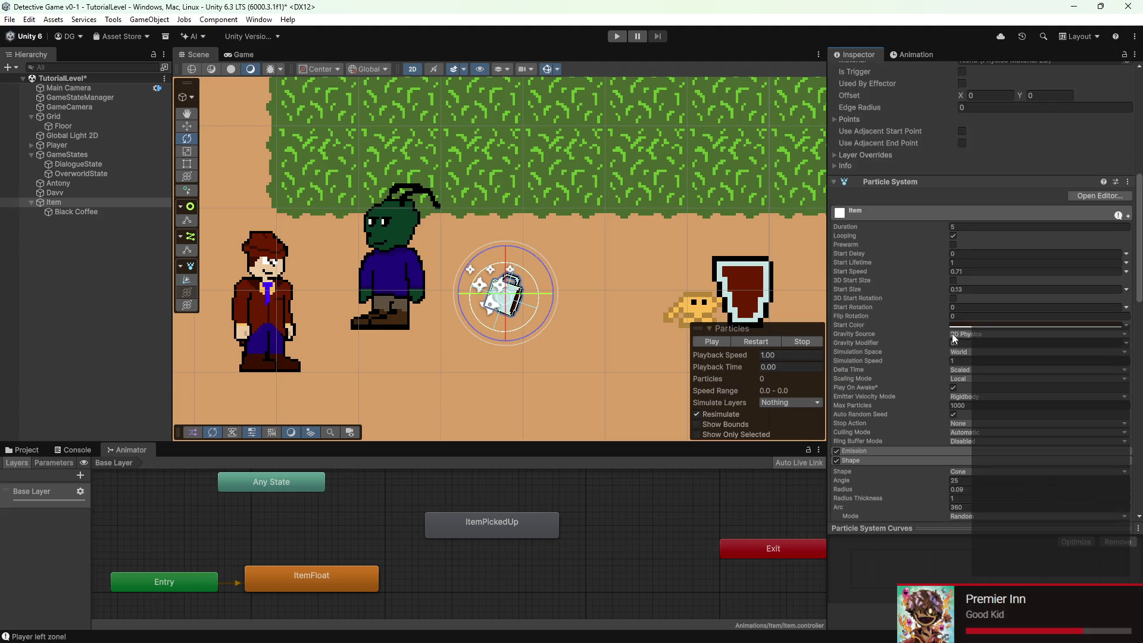
scroll(949, 337, "up", 5)
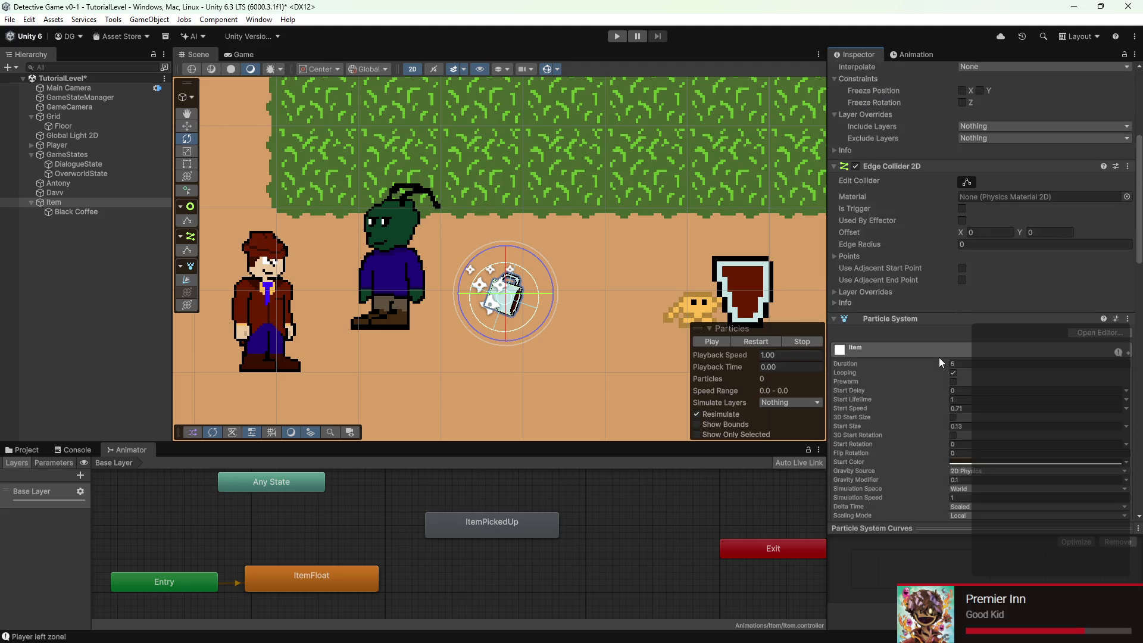
scroll(938, 357, "down", 15)
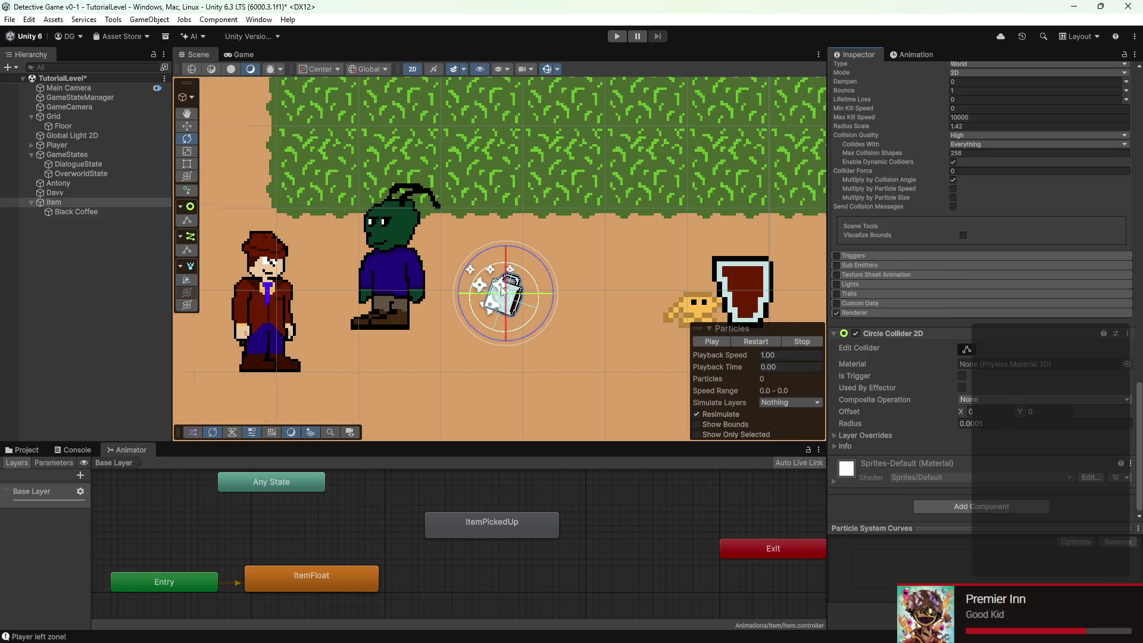
scroll(502, 290, "up", 4)
left_click(967, 351)
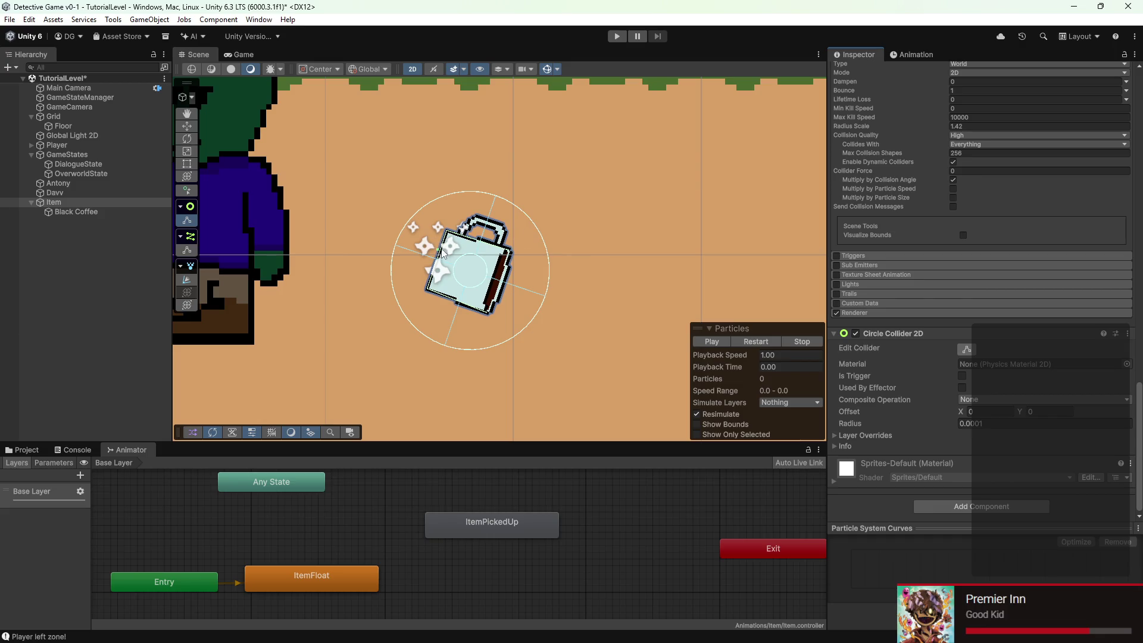
mouse_move(439, 252)
left_mouse_down()
mouse_move(304, 201)
mouse_move(173, 212)
left_mouse_up()
Set the collider offset to X 0 and Y 0.19
scroll(516, 282, "down", 3)
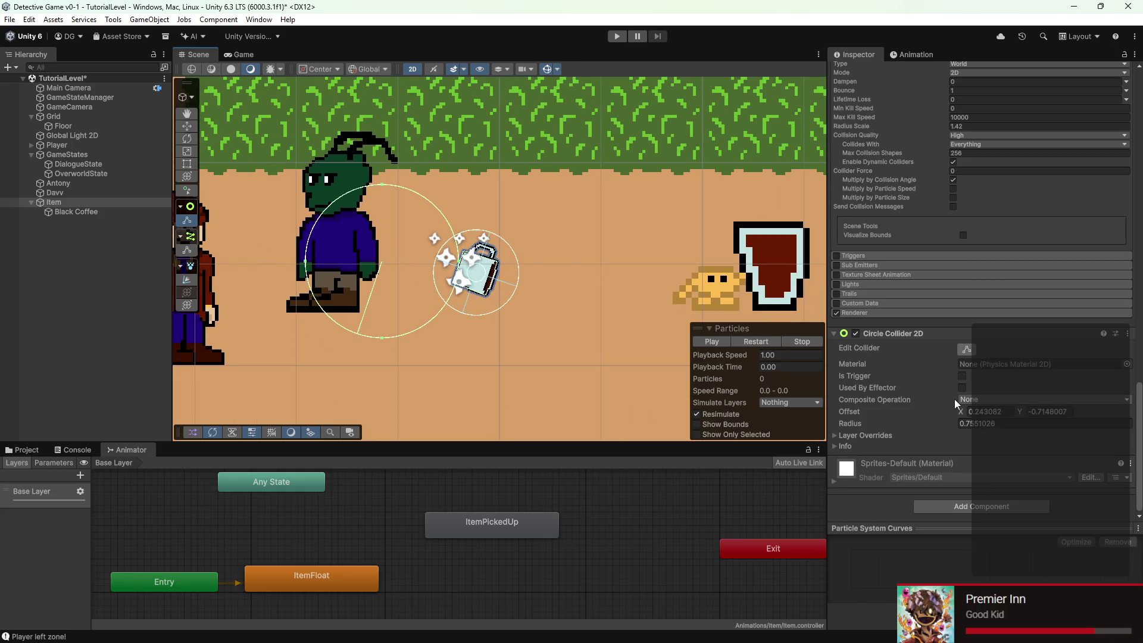
left_click(968, 415)
type("0.2")
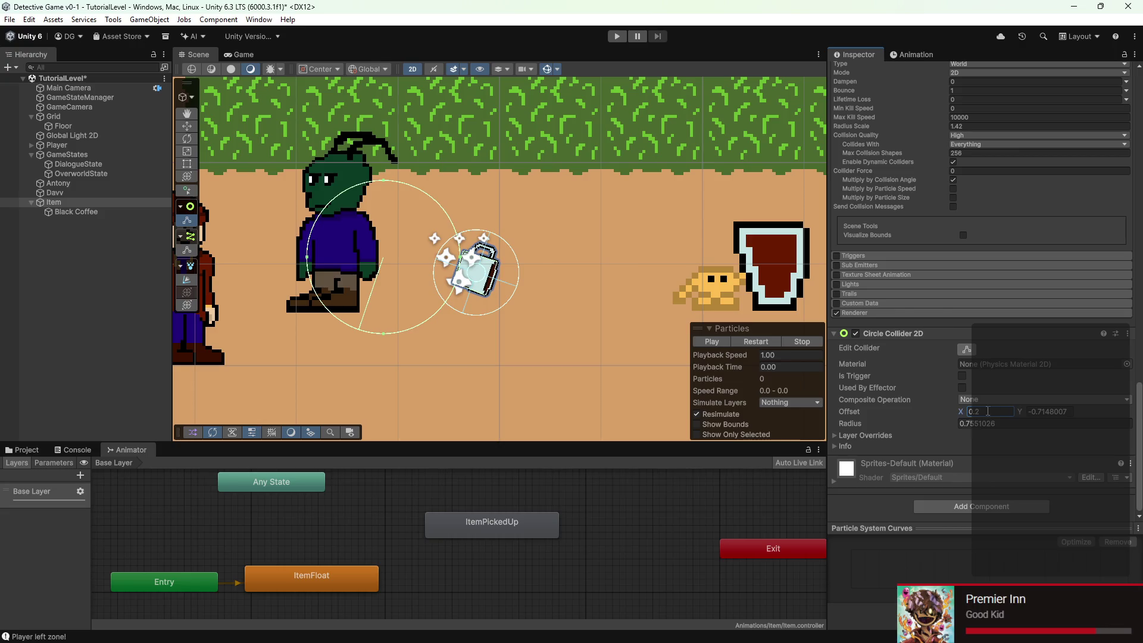
left_click(1035, 416)
type("0.19")
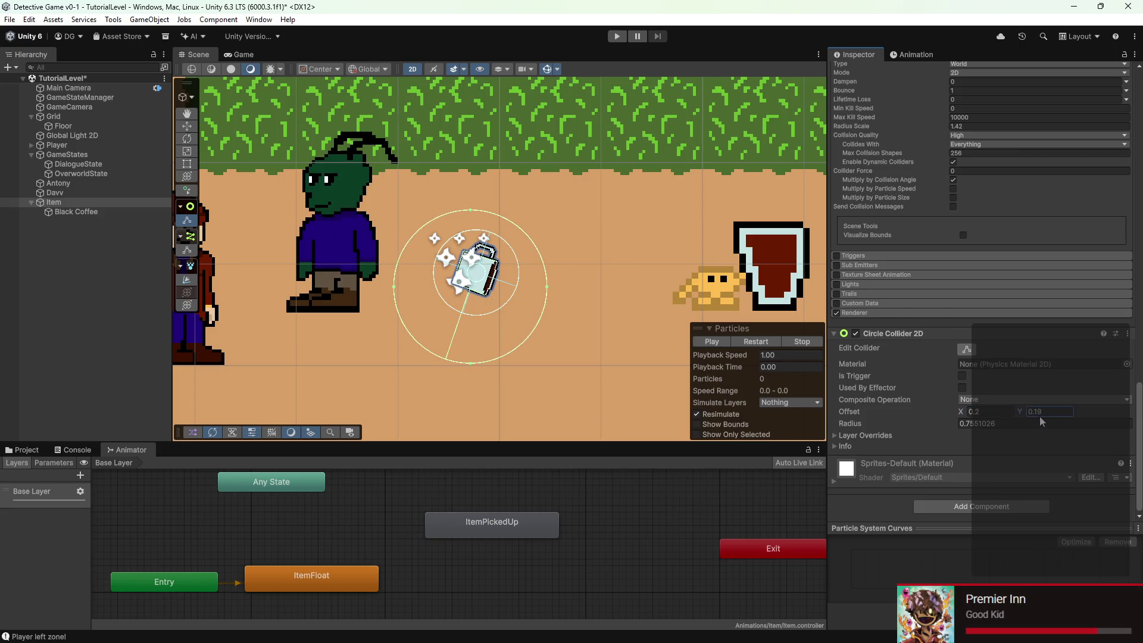
left_click_drag(965, 415, 964, 413)
type("0.04")
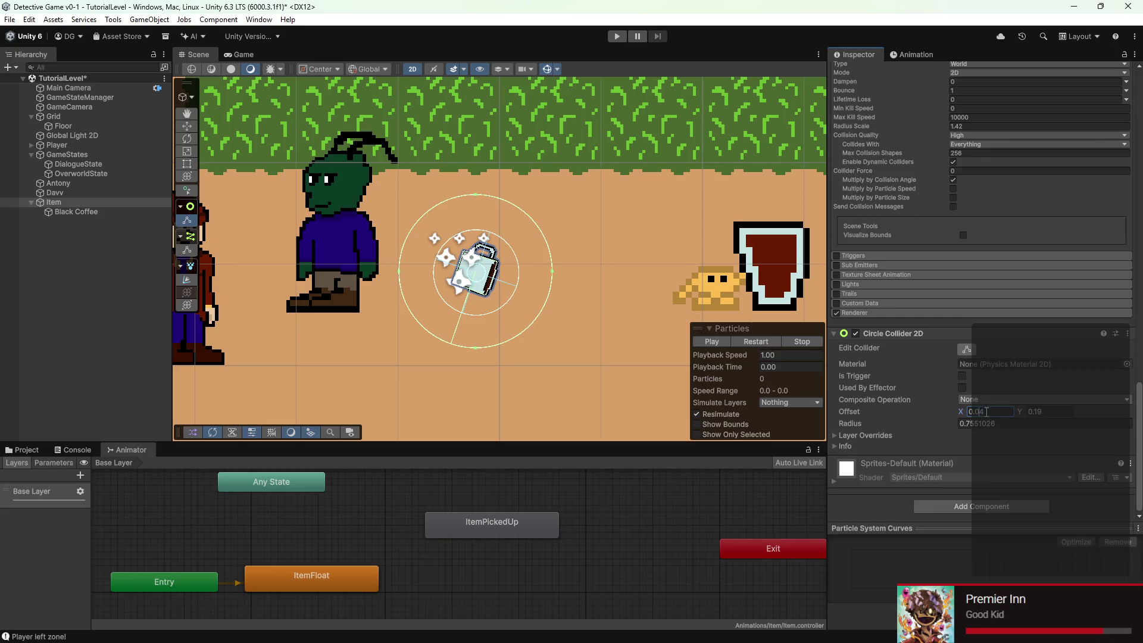
type("0")
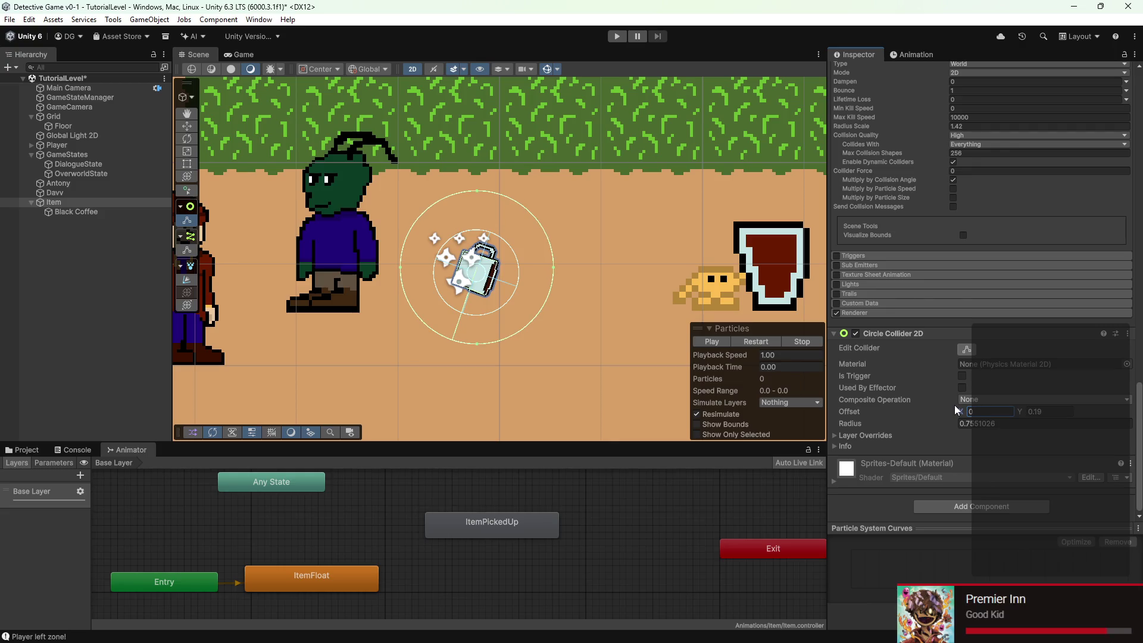
Add the Item script to Item and remove it from Black Coffee
left_click(973, 505)
type("it")
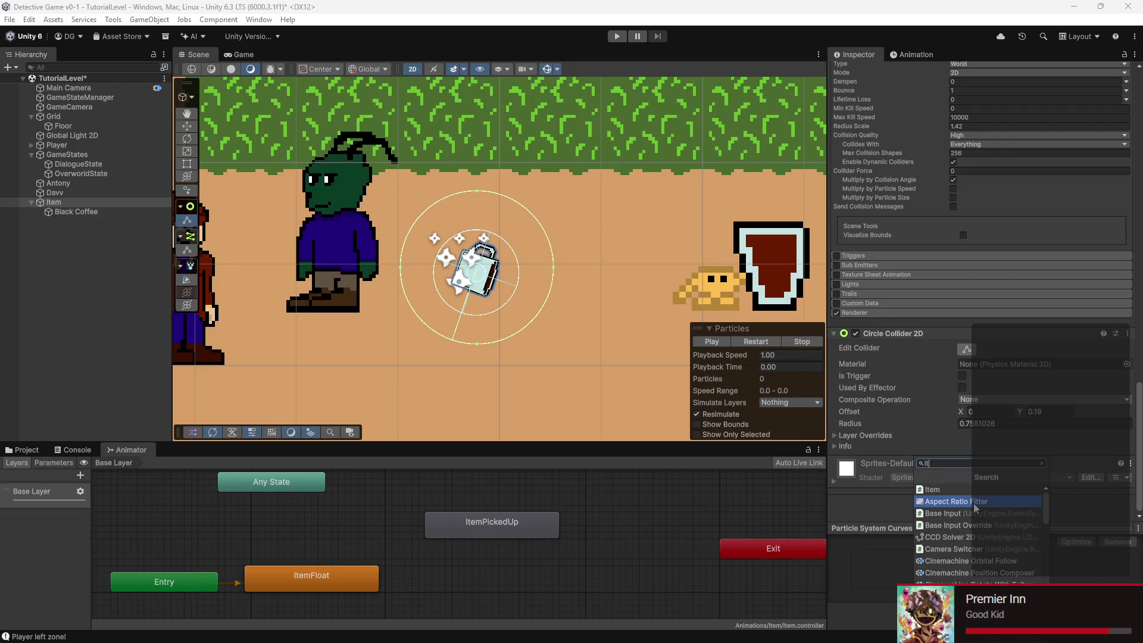
left_click(963, 498)
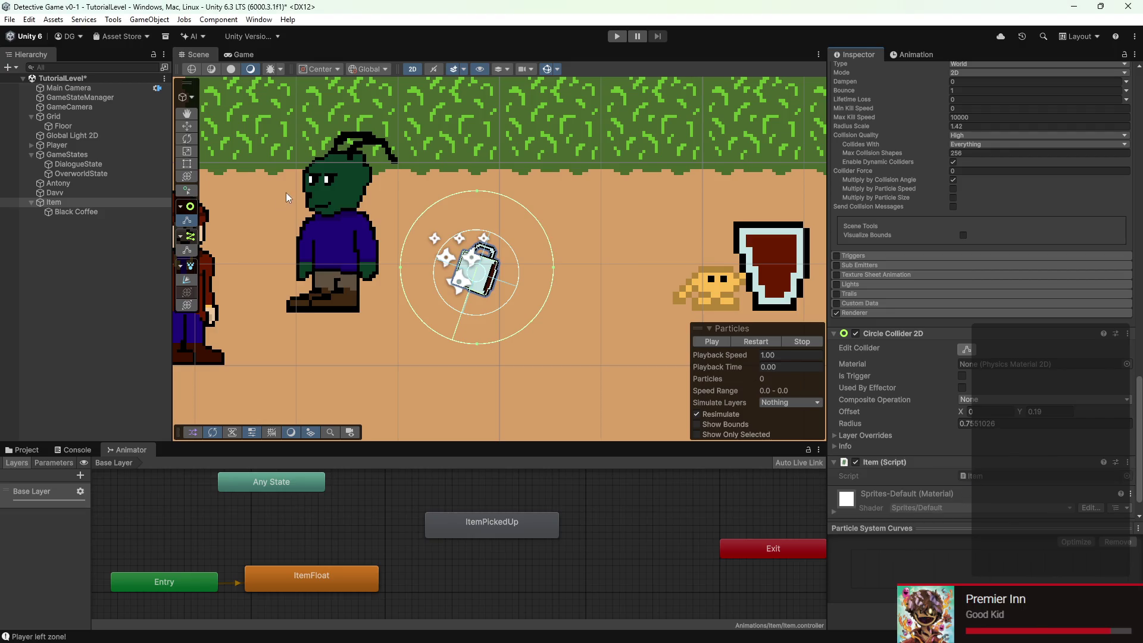
left_click(76, 211)
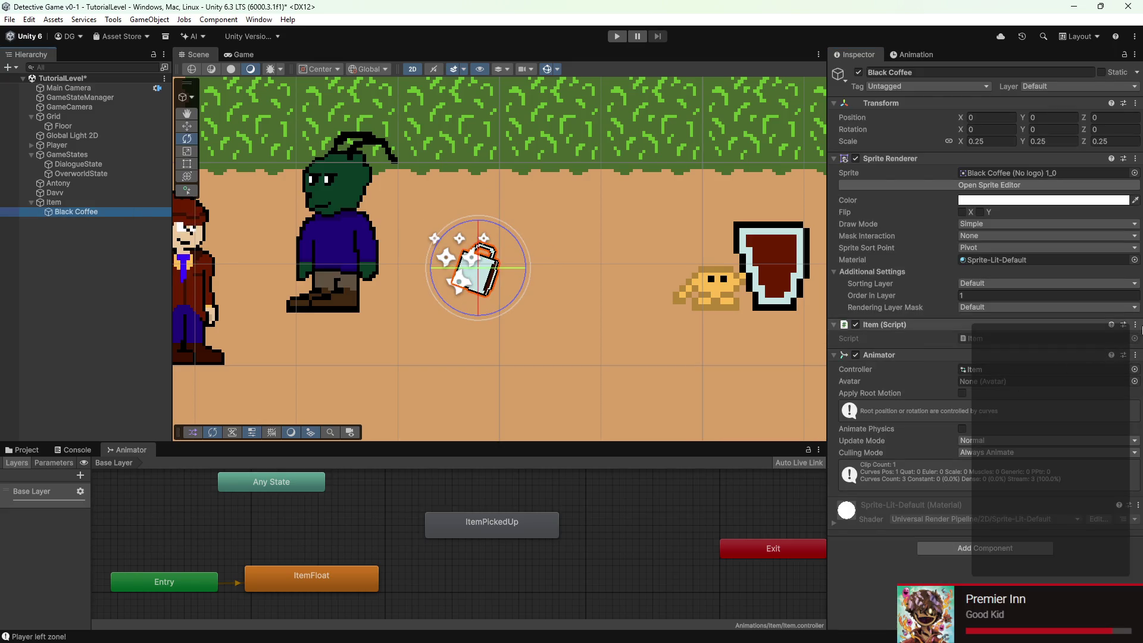
left_click(1135, 325)
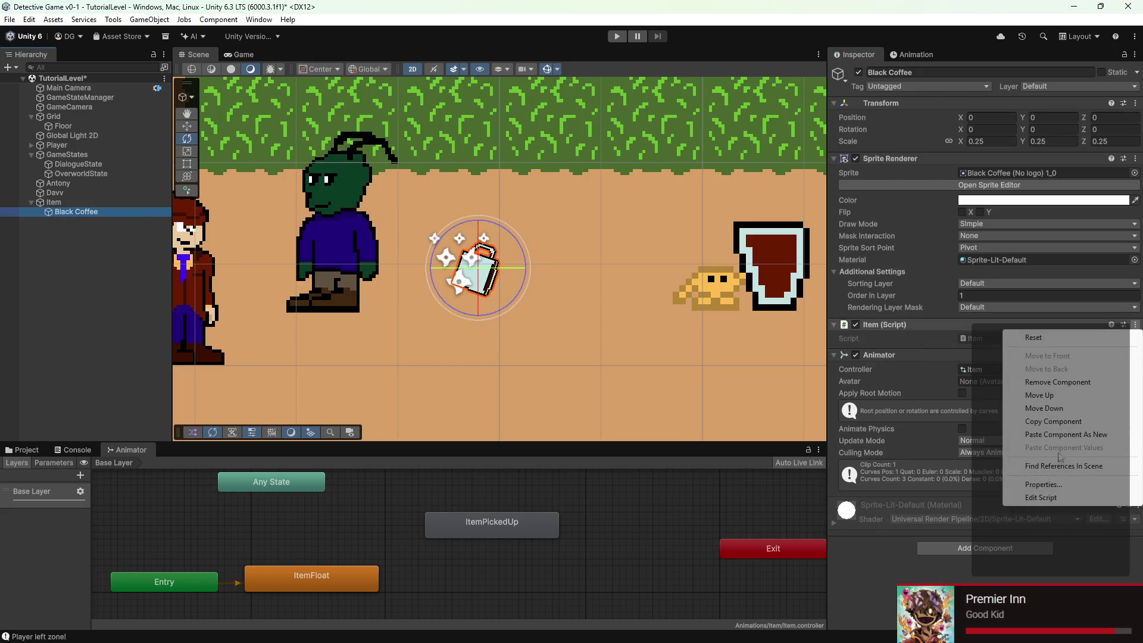
left_click(1051, 384)
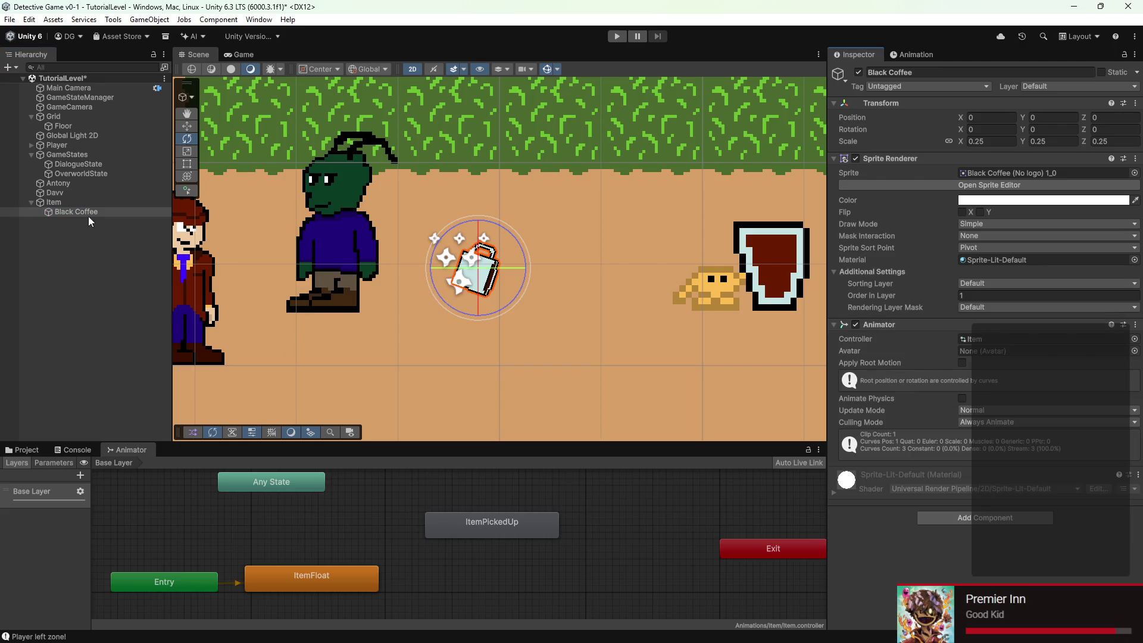
Open Item.cs in VS Code from Item's Script field
left_click(101, 203)
scroll(992, 388, "down", 10)
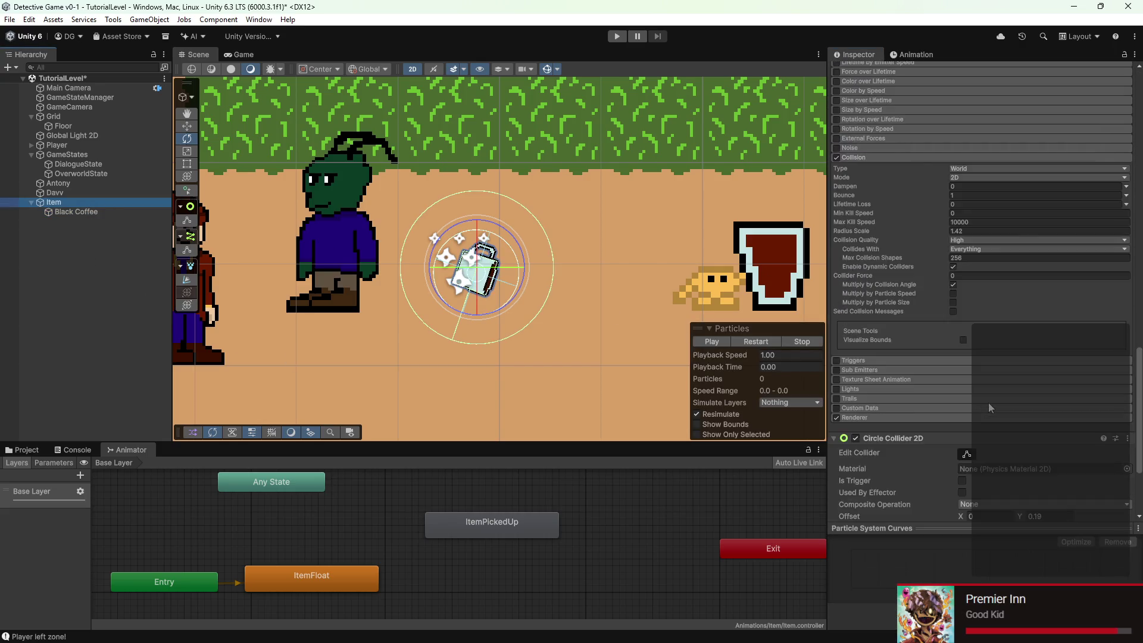
scroll(988, 402, "down", 5)
double_click(978, 447)
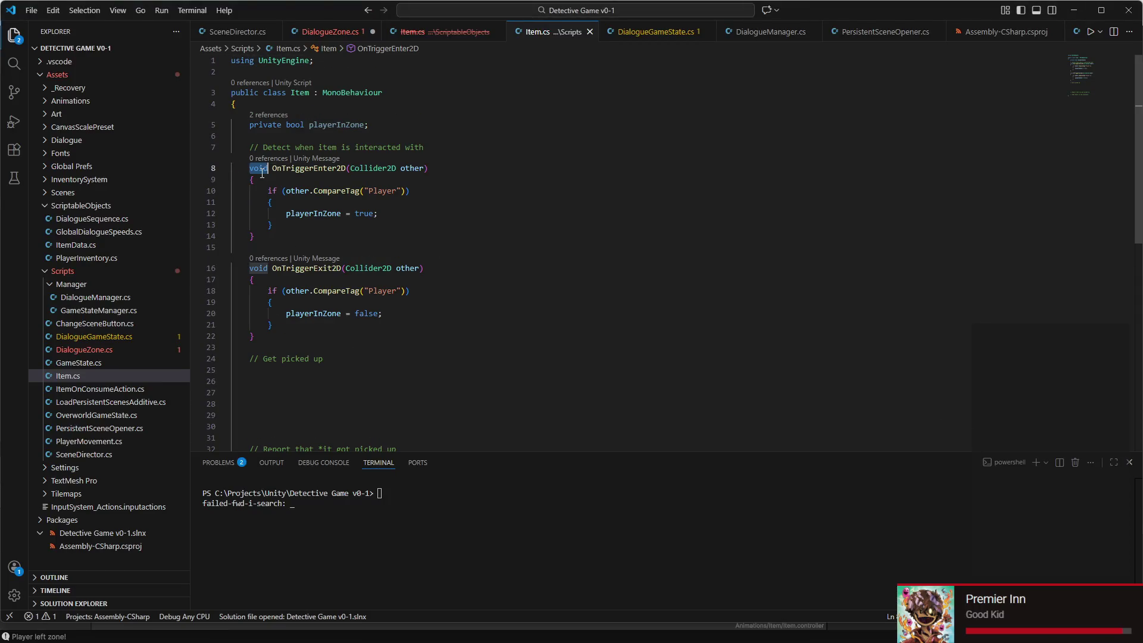
Add a [SerializeField] private Animator animator field below playerInZone in Item.cs
left_click_drag(262, 173, 431, 331)
scroll(344, 343, "down", 1)
key("Escape")
scroll(344, 343, "down", 1)
left_click(291, 322)
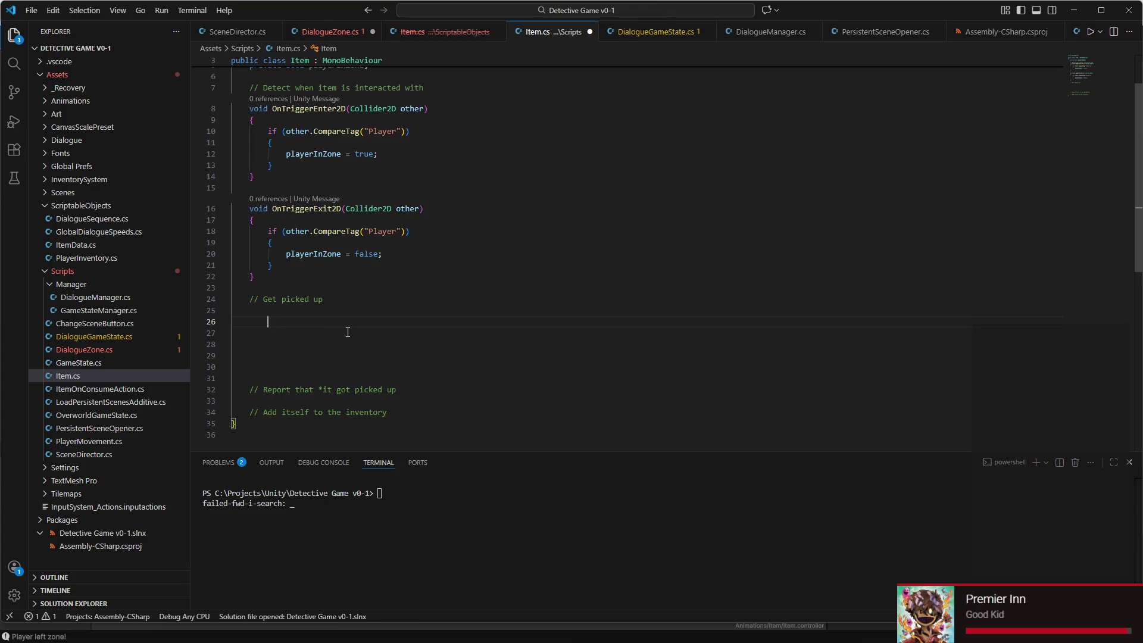
scroll(348, 331, "up", 2)
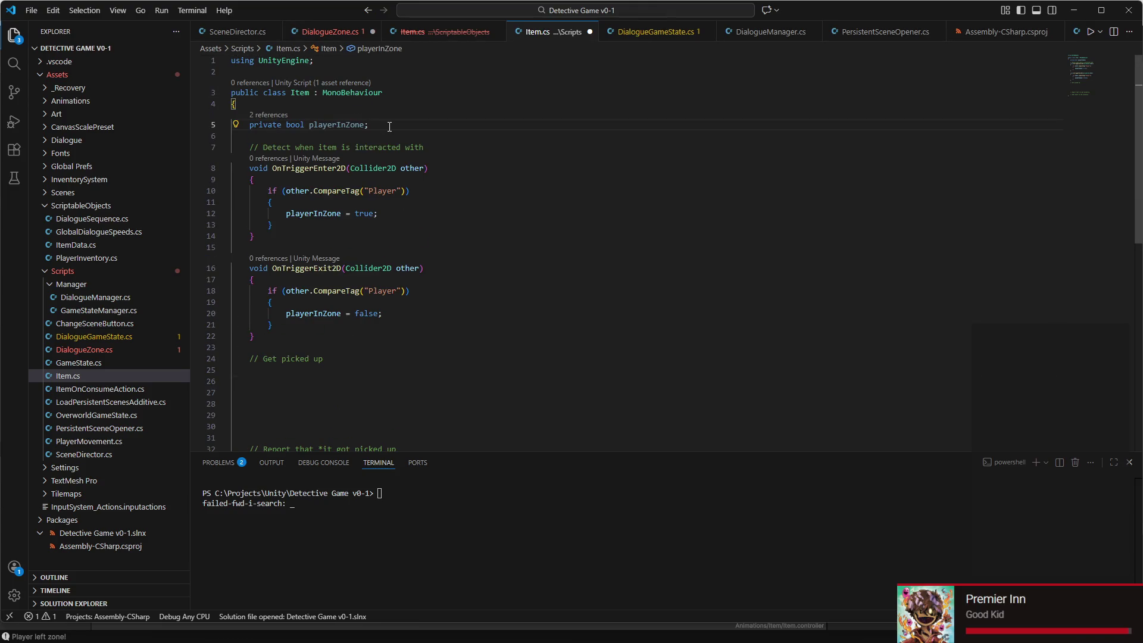
key("Return")
type("[ser")
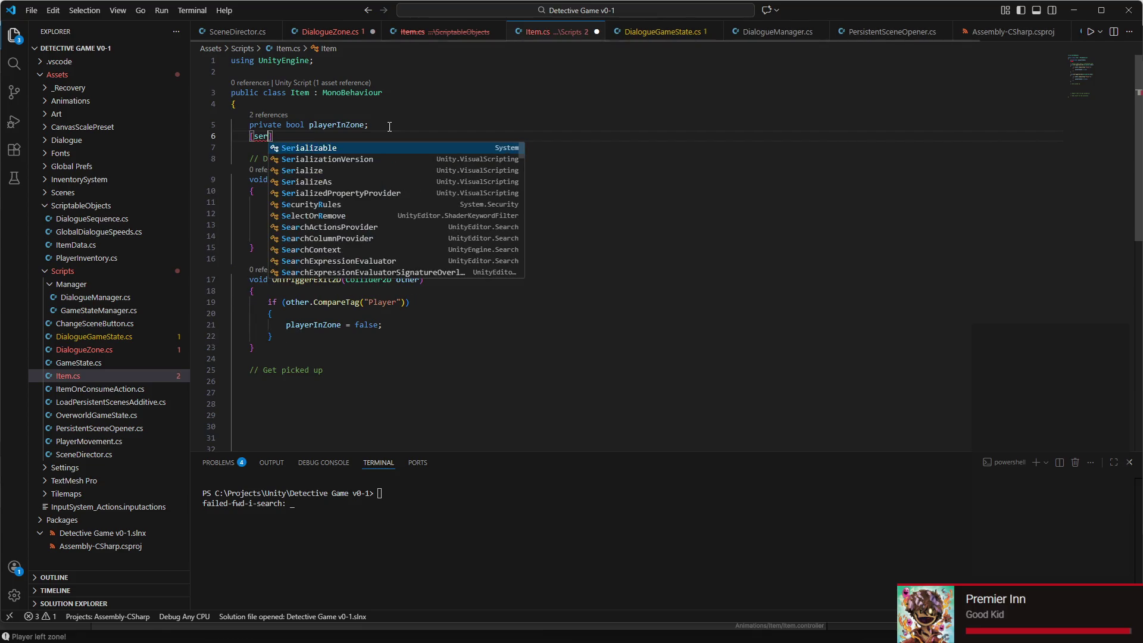
key("Down")
key("Down")
key("Down")
key("Down")
key("Down")
key("Down")
key("Up")
key("Up")
key("Up")
type("ializefie")
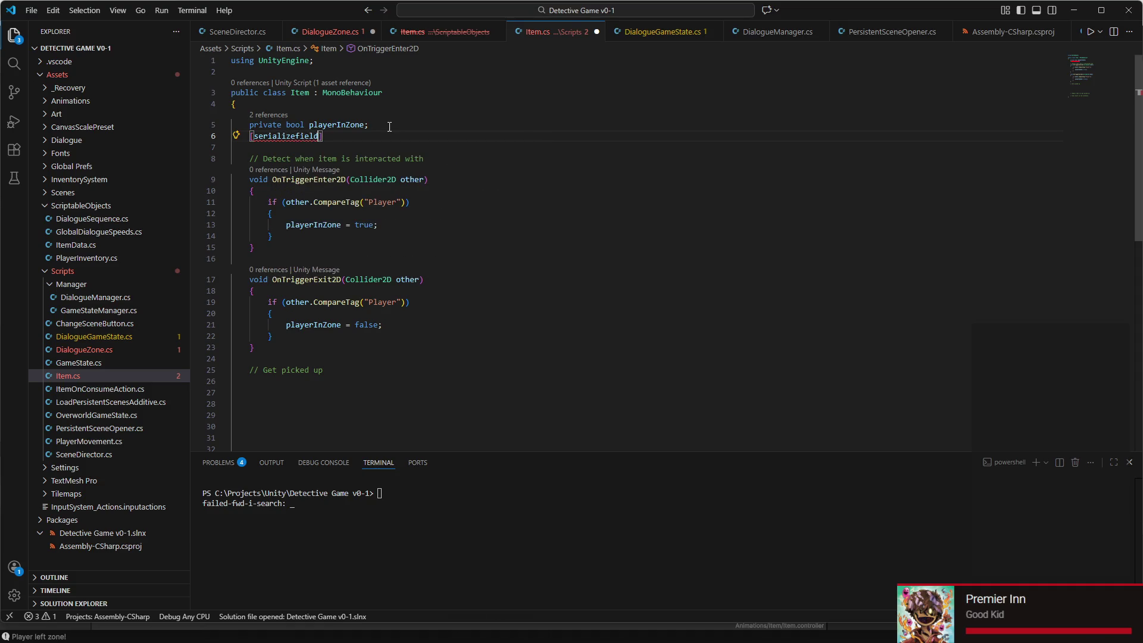
key("BackSpace")
key("BackSpace")
key("BackSpace")
key("BackSpace")
type("Seria")
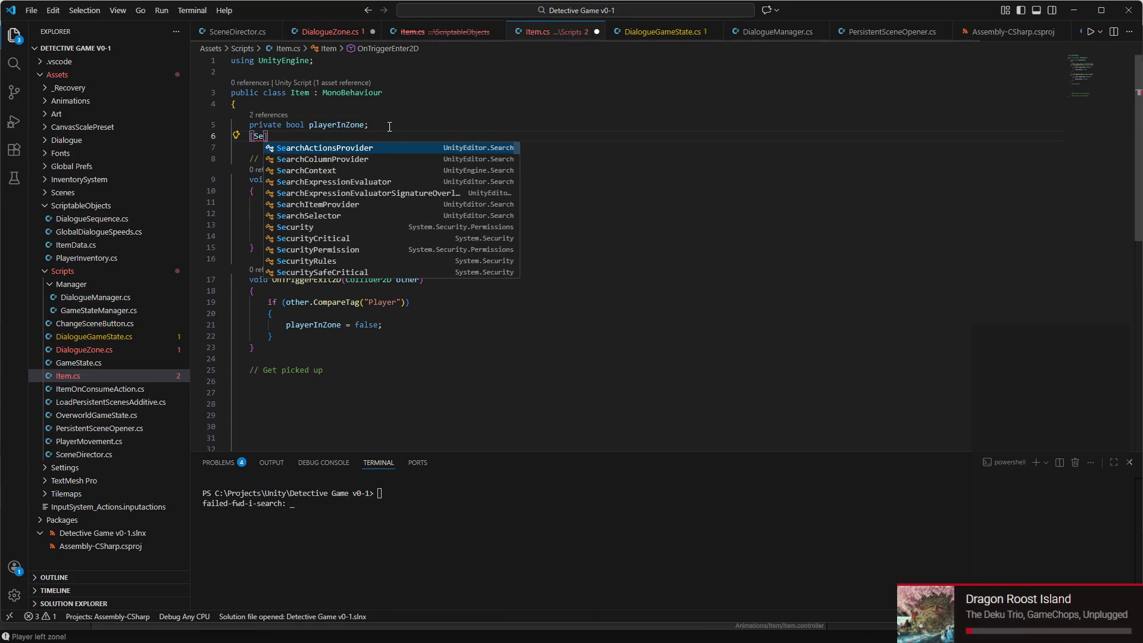
type("lizeField")
key("Tab")
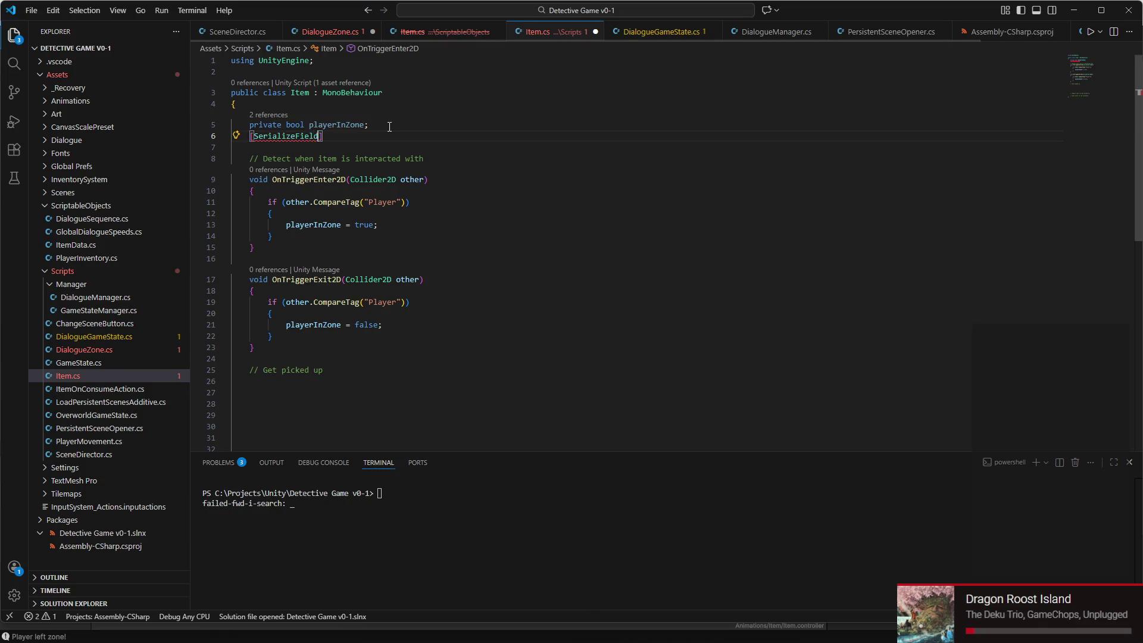
type(" pr")
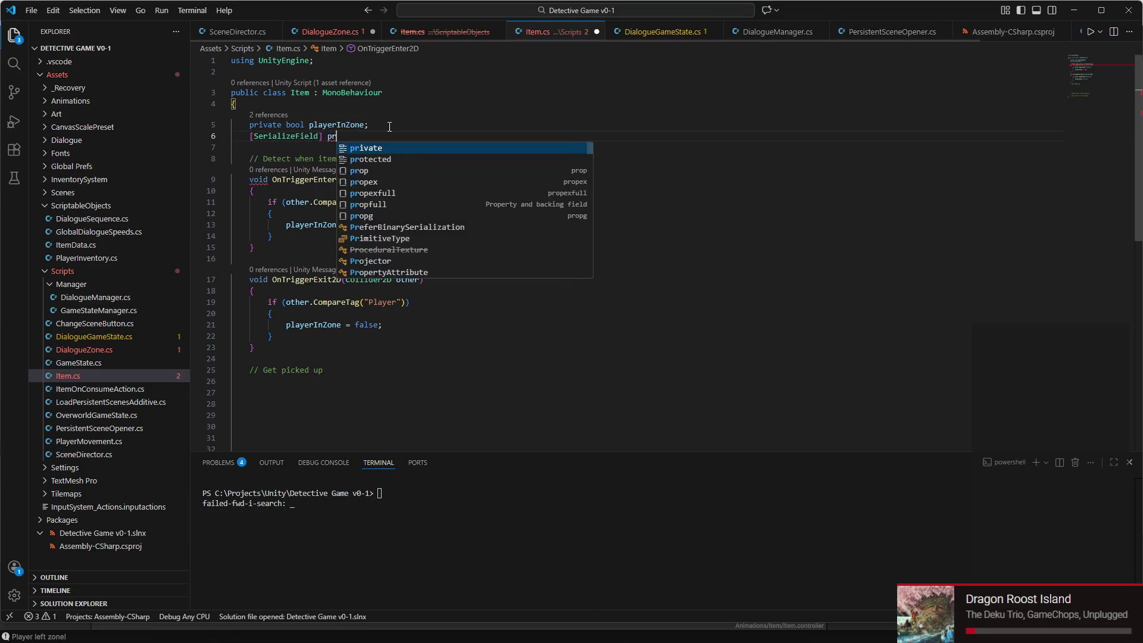
type("ivate Anim")
key("Tab")
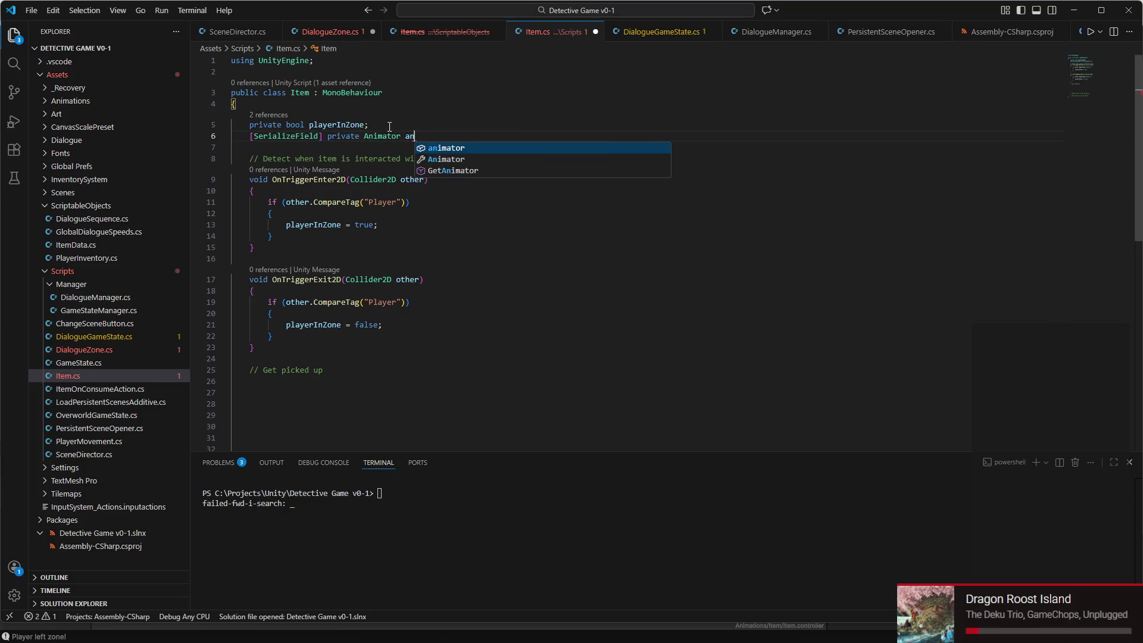
key("Tab")
type(";")
Start a private void Update() method containing an empty if ( check
left_click(328, 397)
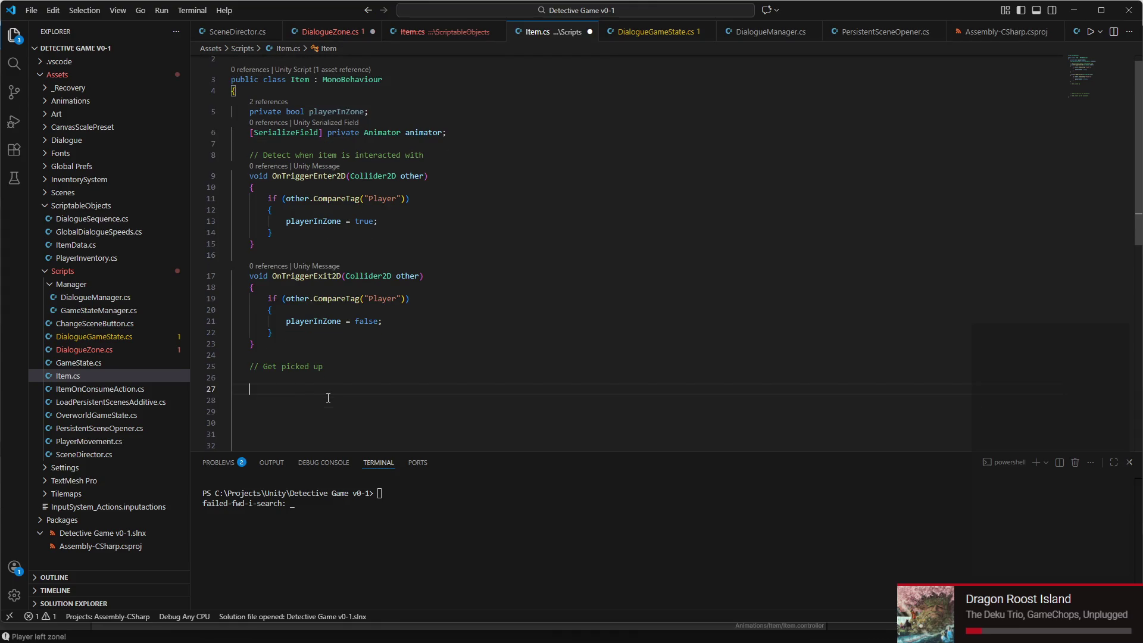
type("private ")
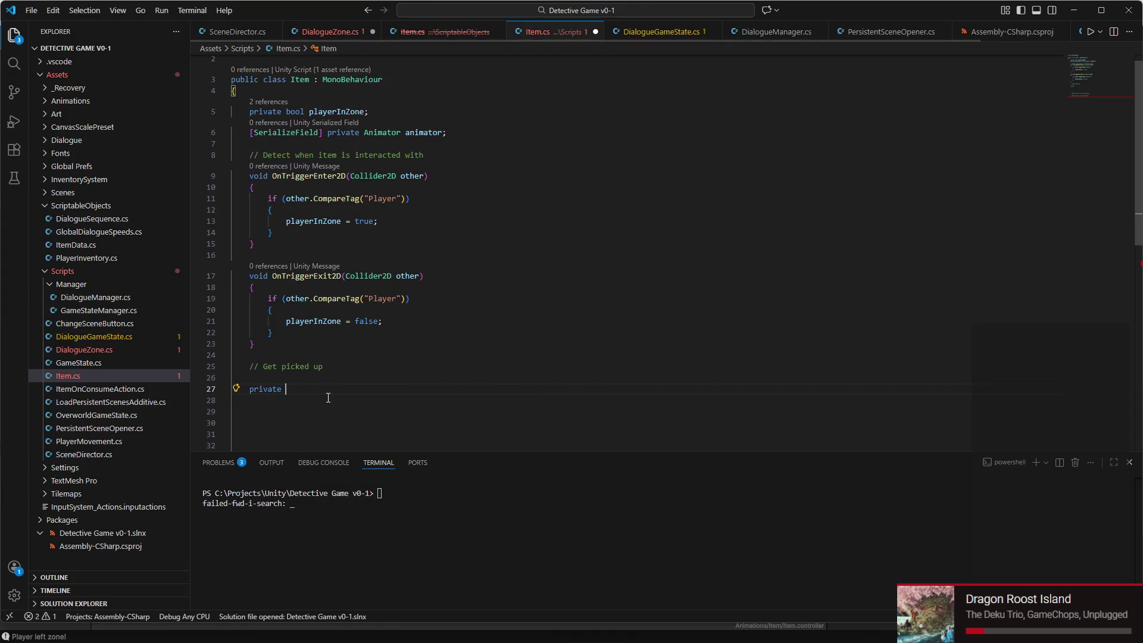
type("void Update")
key("Tab")
type("{")
key("Return")
scroll(328, 397, "down", 1)
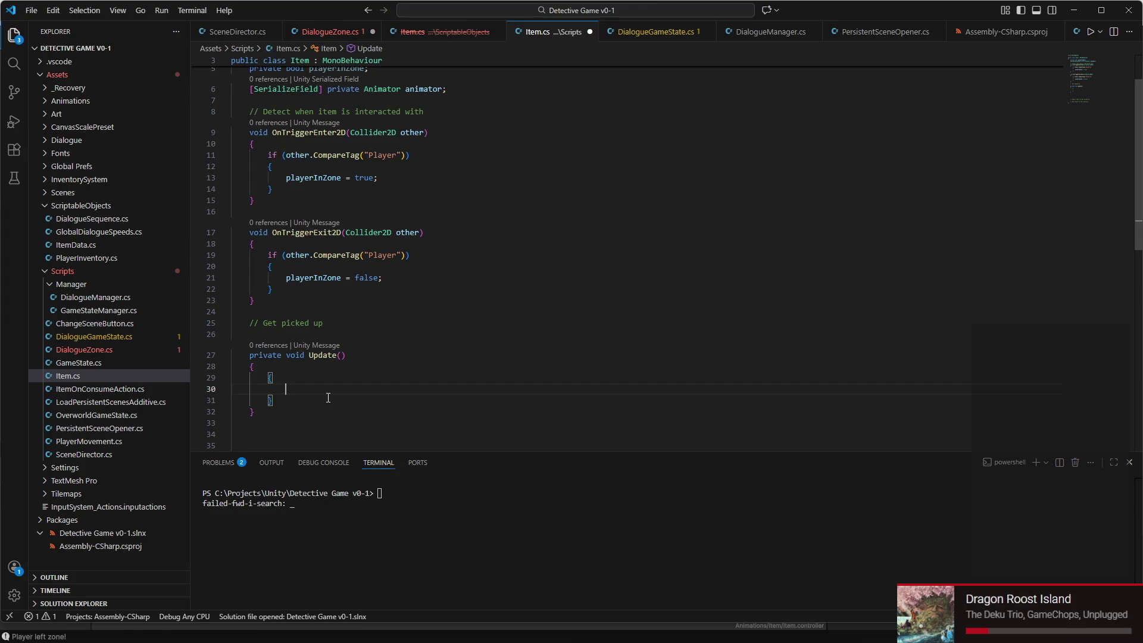
key("ctrl+z")
type("if (")
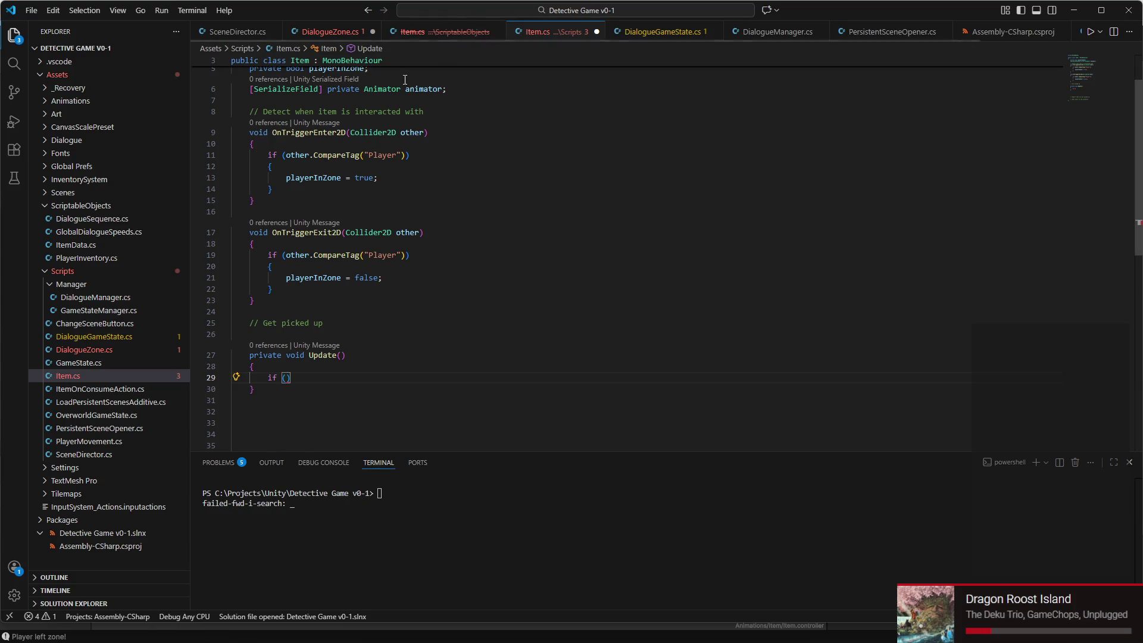
left_click(330, 32)
Copy DialogueZone.cs's playerInZone and interact condition into Item.cs's if, with a //pickup block
left_click(271, 240)
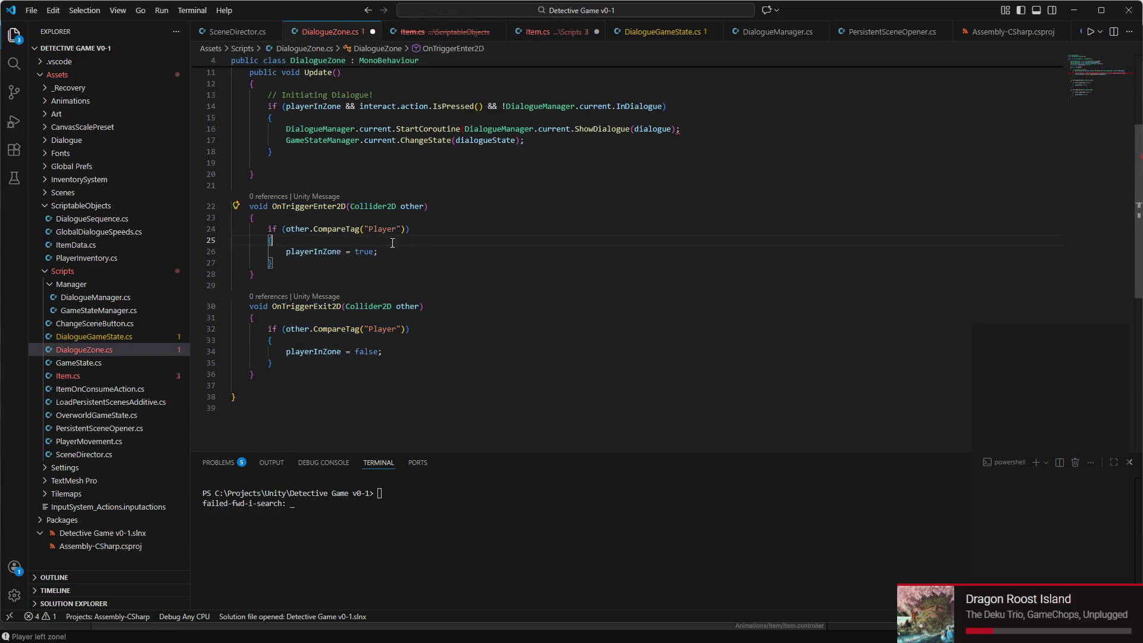
scroll(680, 279, "up", 5)
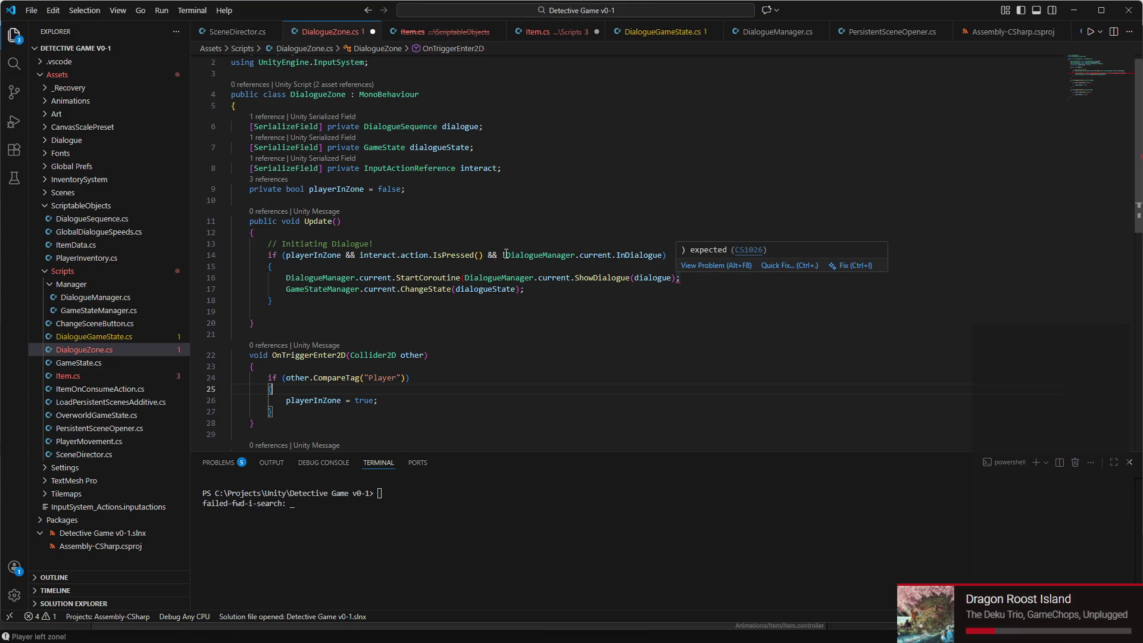
left_click_drag(286, 255, 492, 252)
key("ctrl+c")
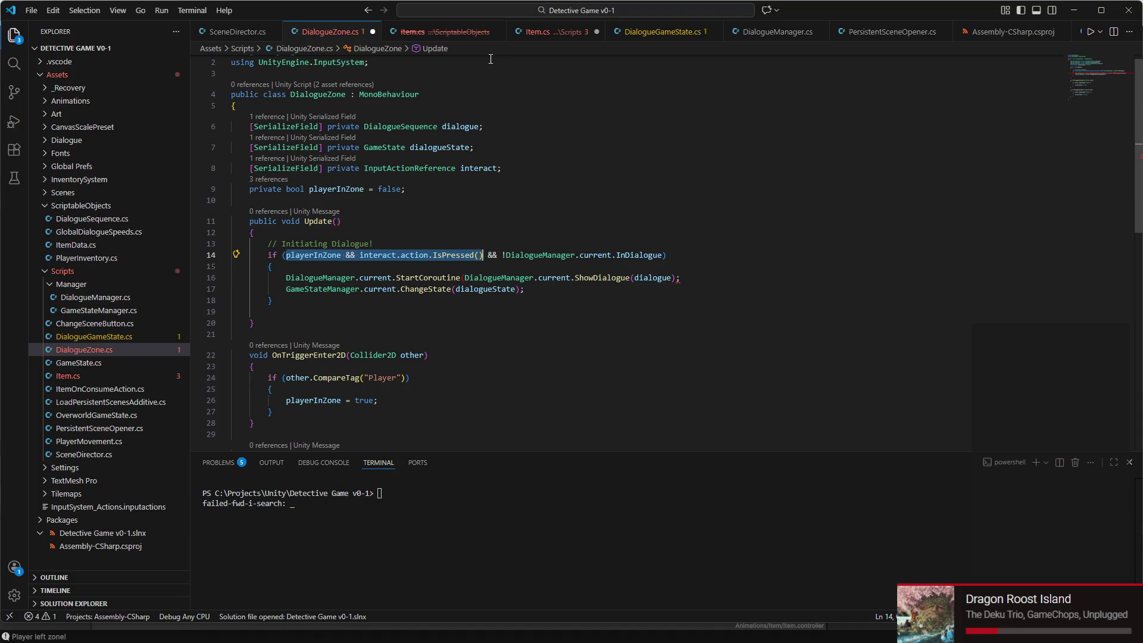
left_click(539, 31)
left_click(286, 377)
key("ctrl+v")
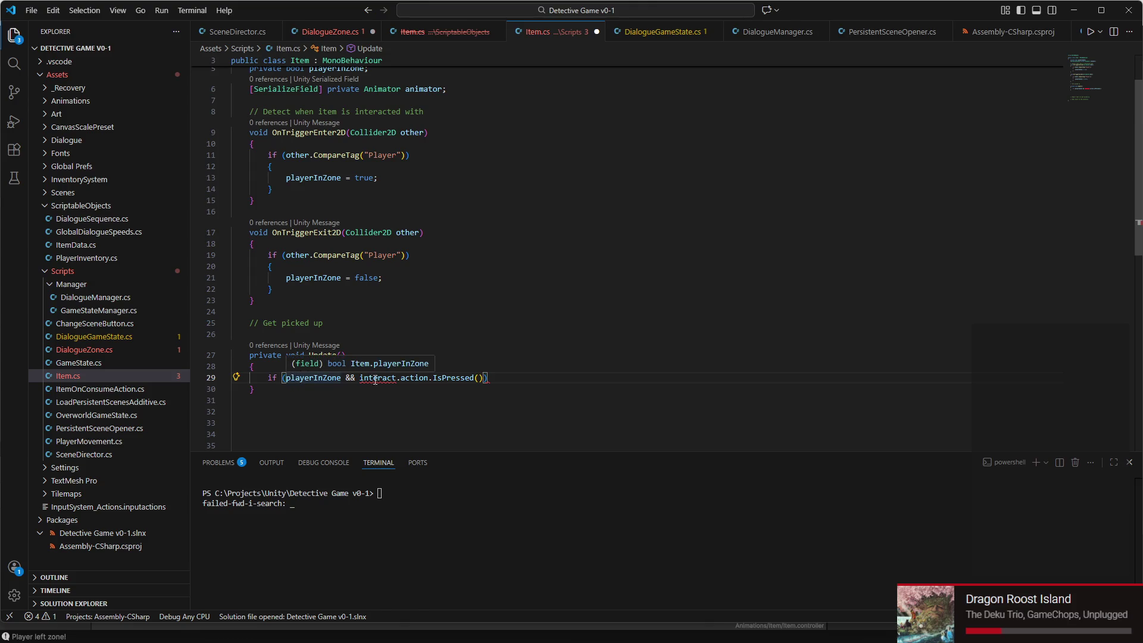
mouse_move(380, 380)
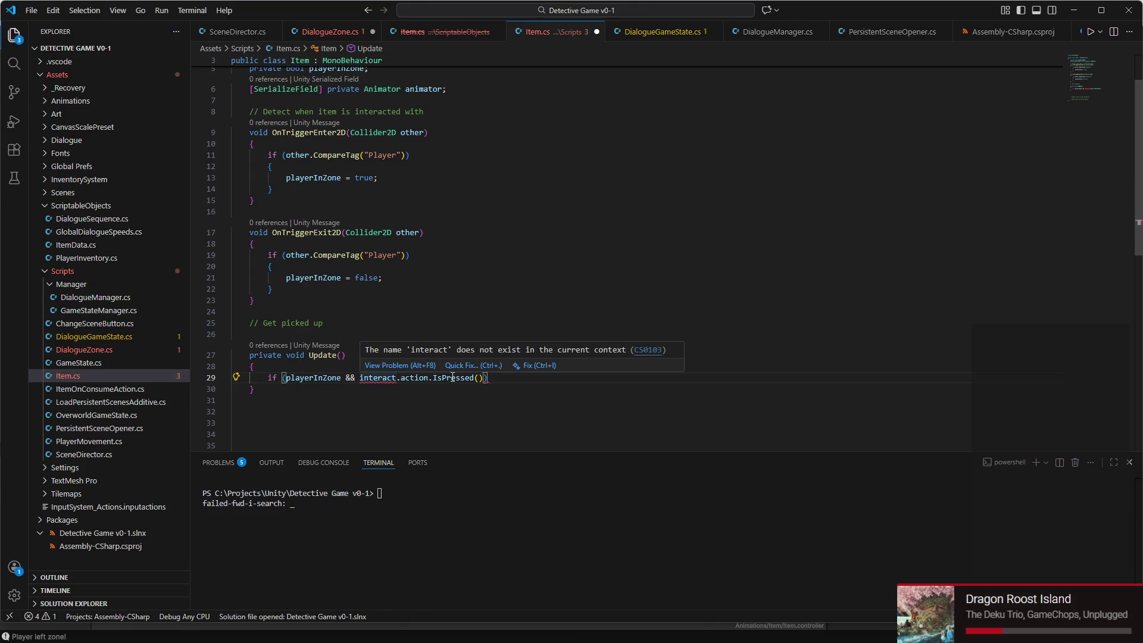
key("Return")
type("{")
key("Return")
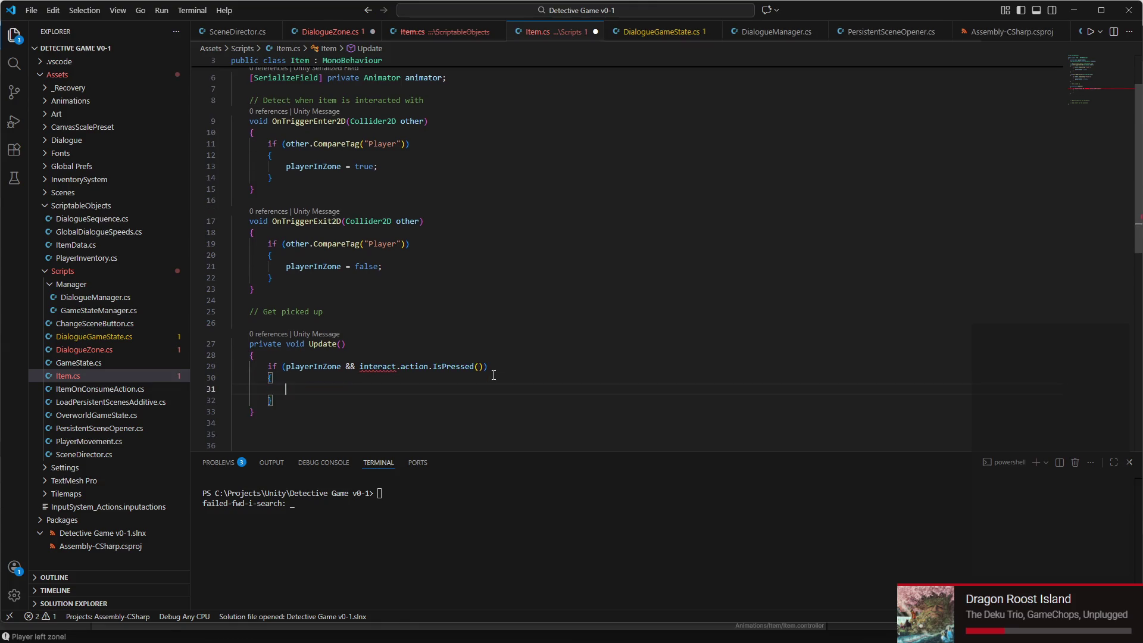
type("//")
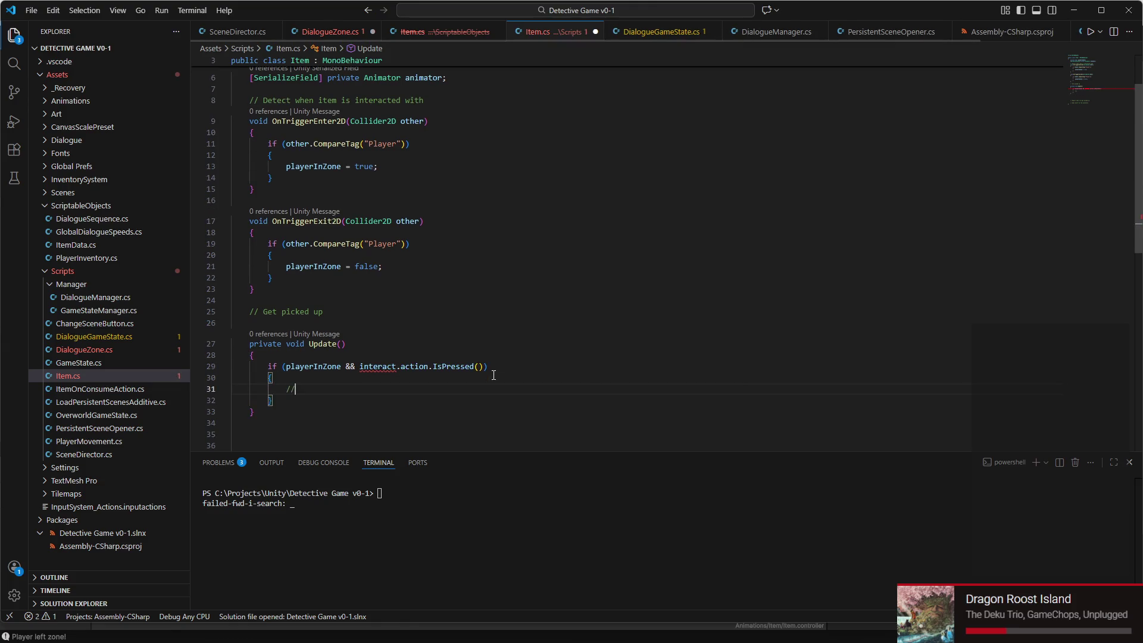
type("pickup")
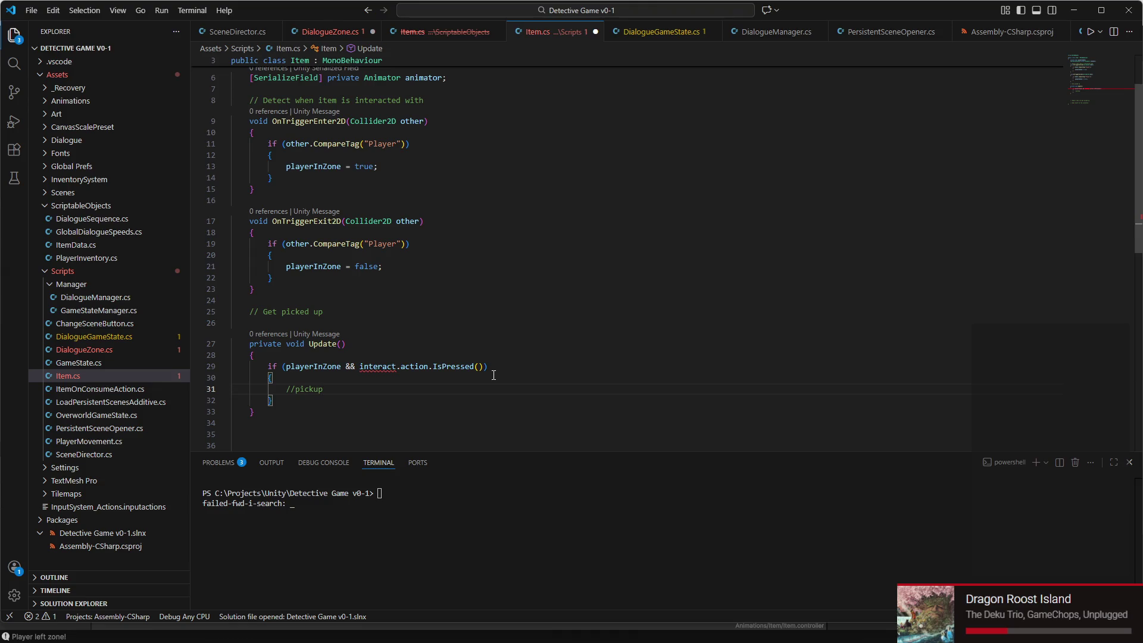
Add a [SerializeField] private InputActionReference interact field at the top of the Item class
scroll(298, 95, "up", 3)
left_click(383, 106)
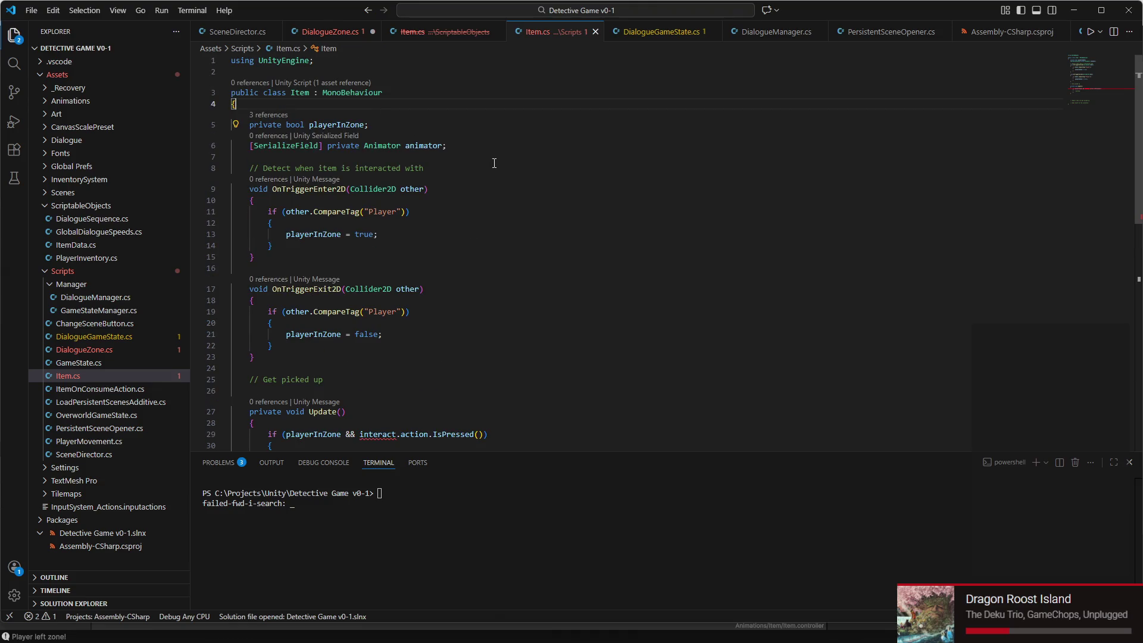
key("Return")
type("[Seri")
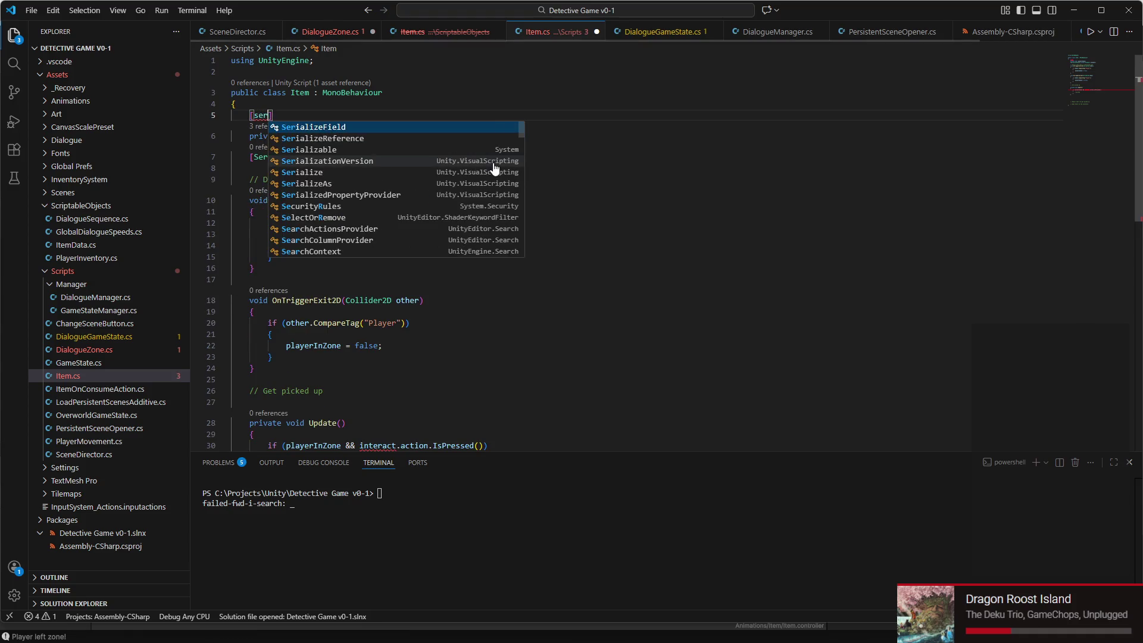
key("Tab")
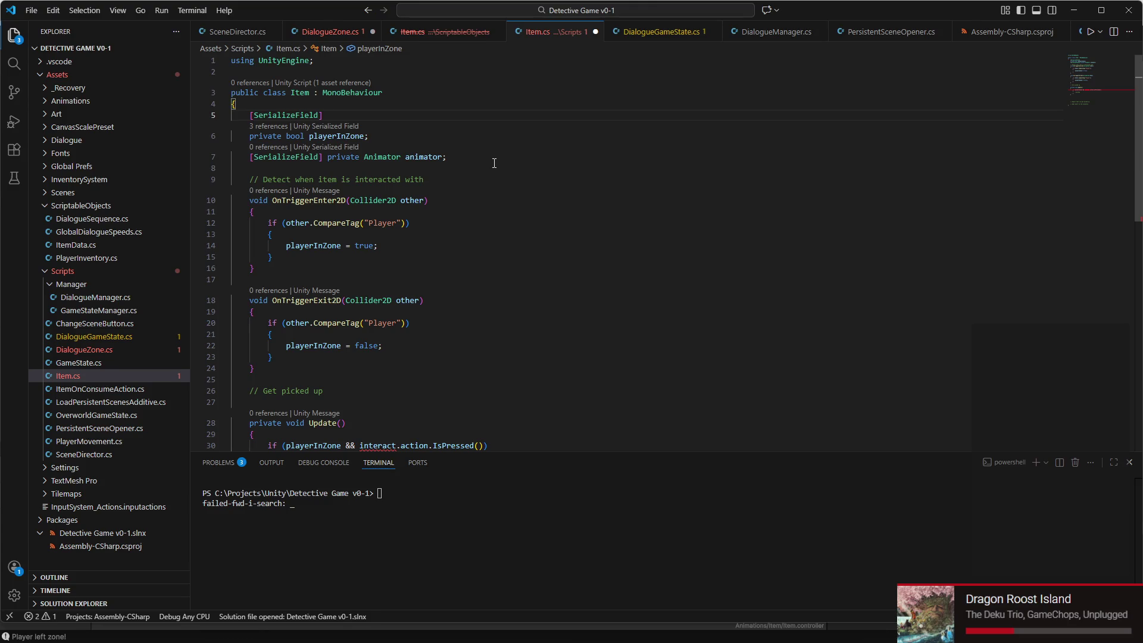
type(" private")
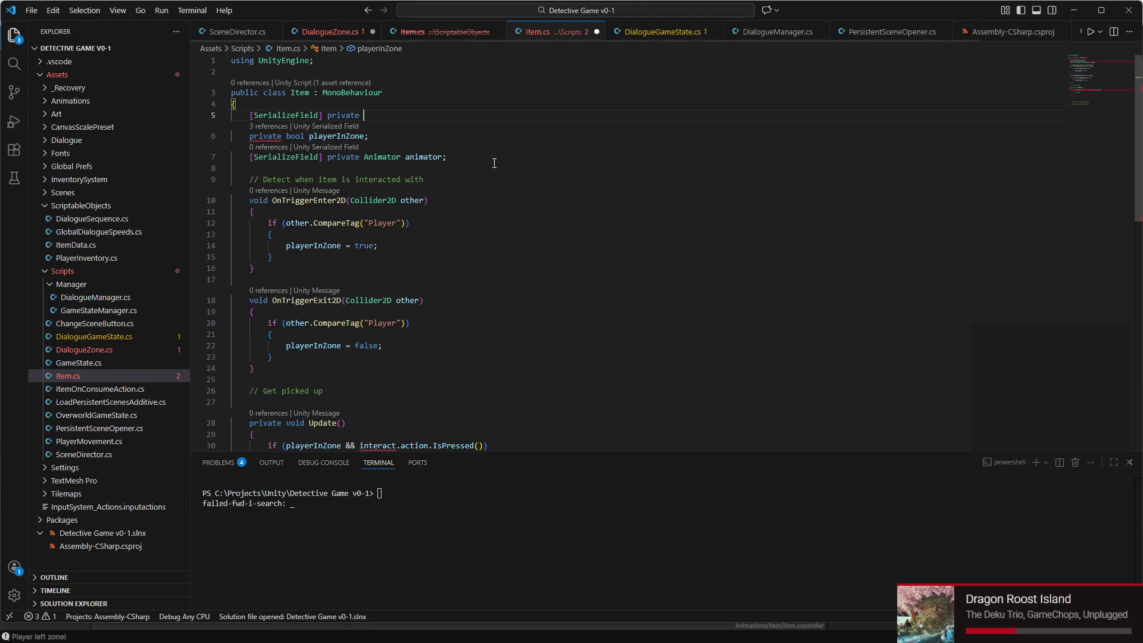
type(" Inp")
type("ActionReference")
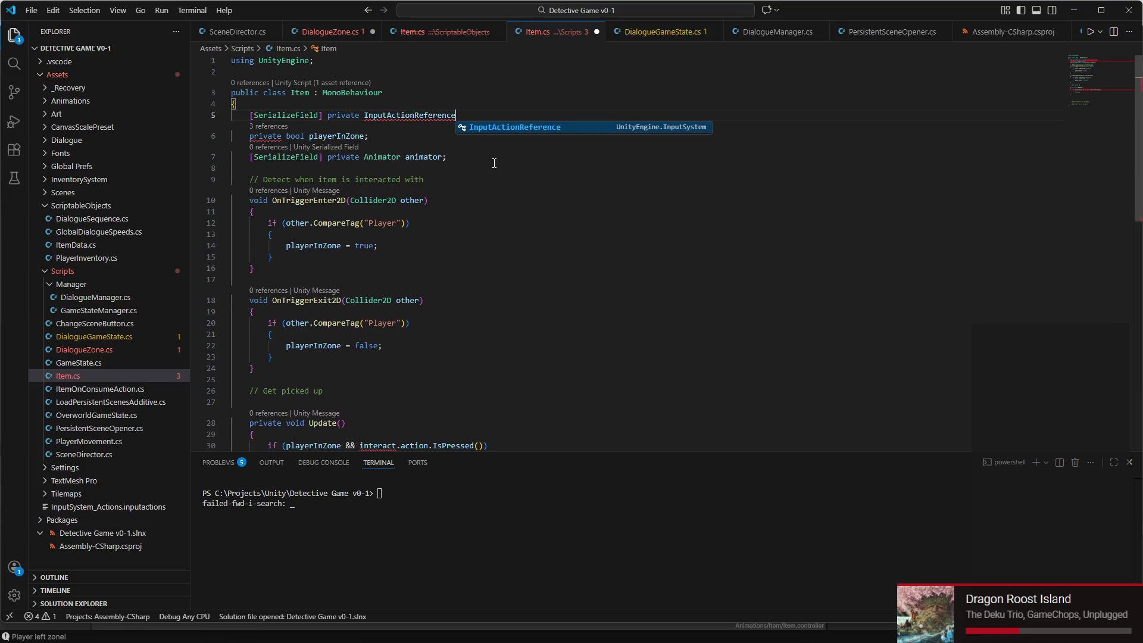
key("Tab")
type("interact;")
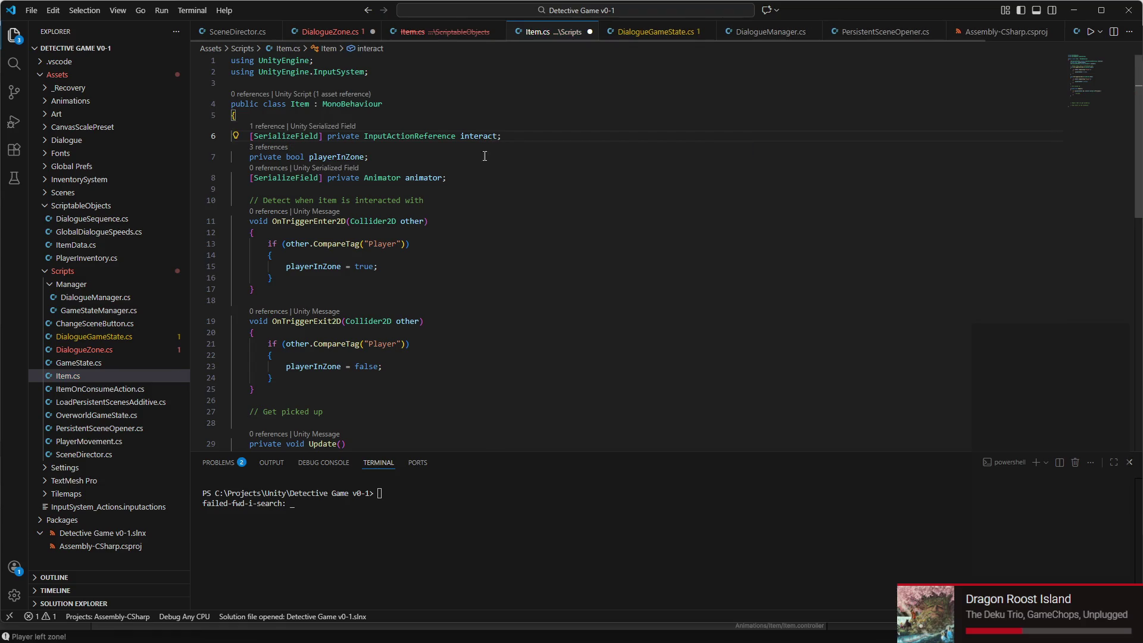
scroll(485, 173, "down", 2)
scroll(476, 188, "down", 2)
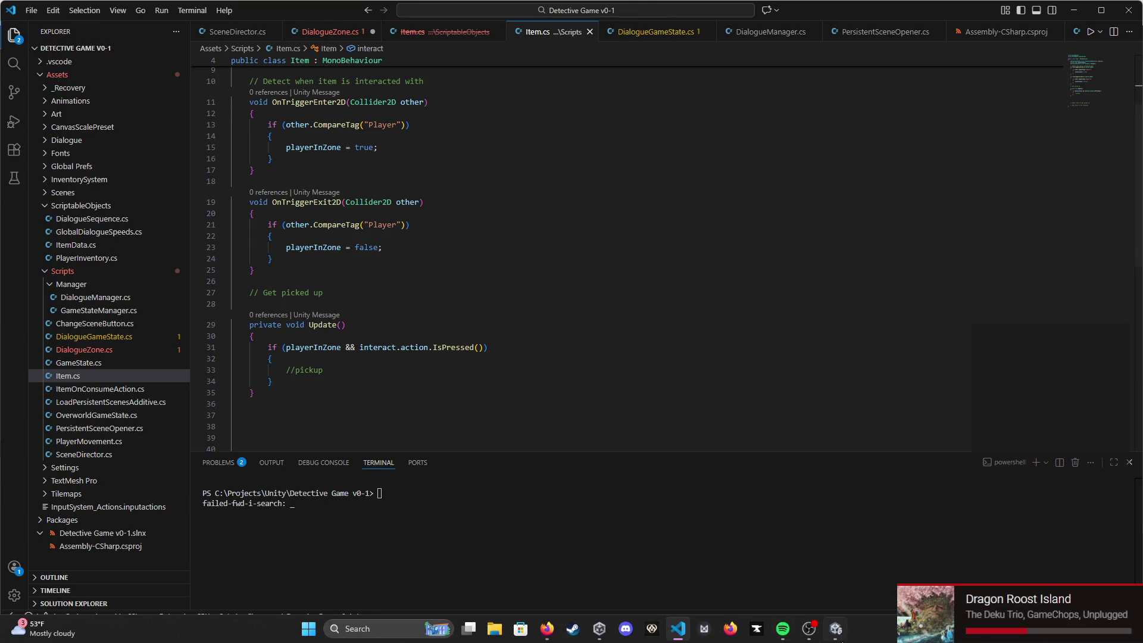
left_click(835, 628)
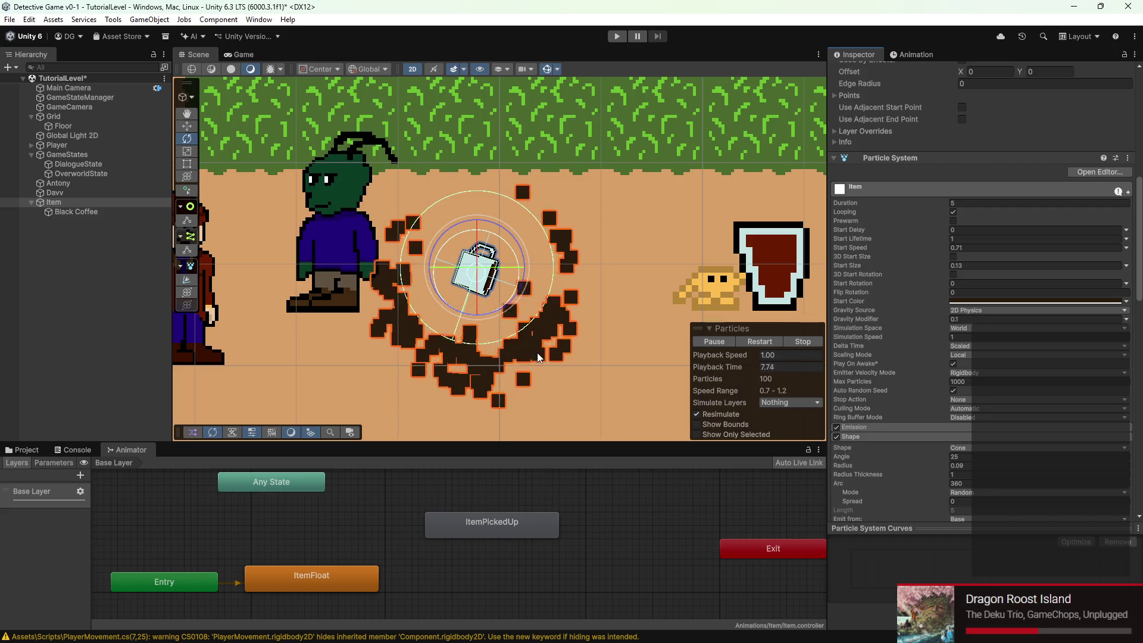
Select Item and set its script's Interact action to Player/Interact
scroll(1022, 401, "down", 20)
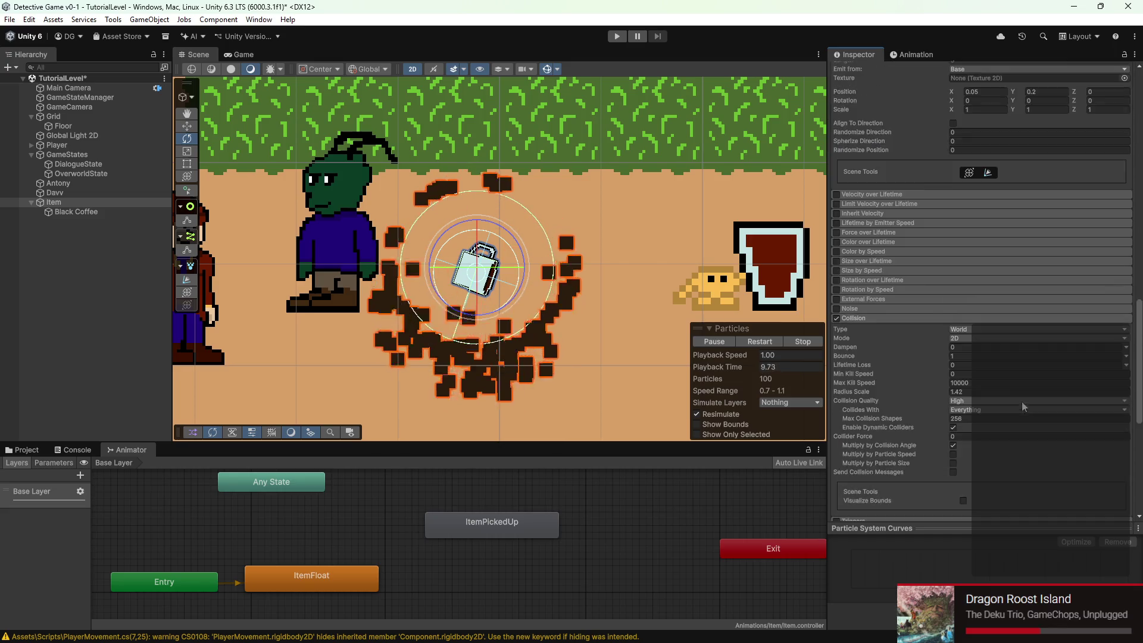
left_click(54, 202)
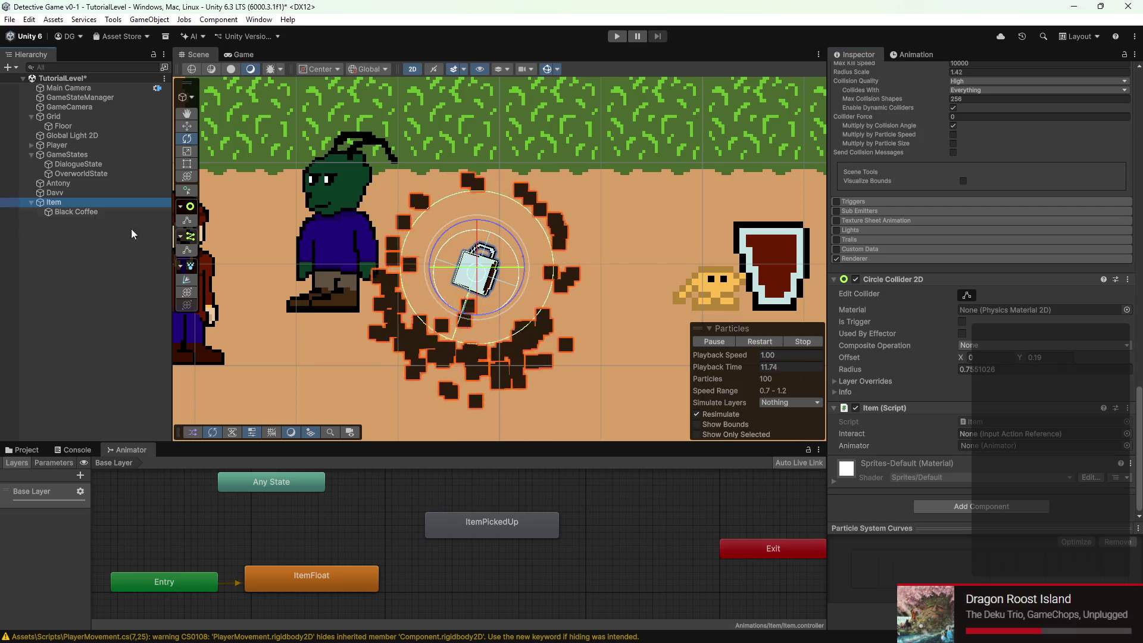
left_click(1127, 434)
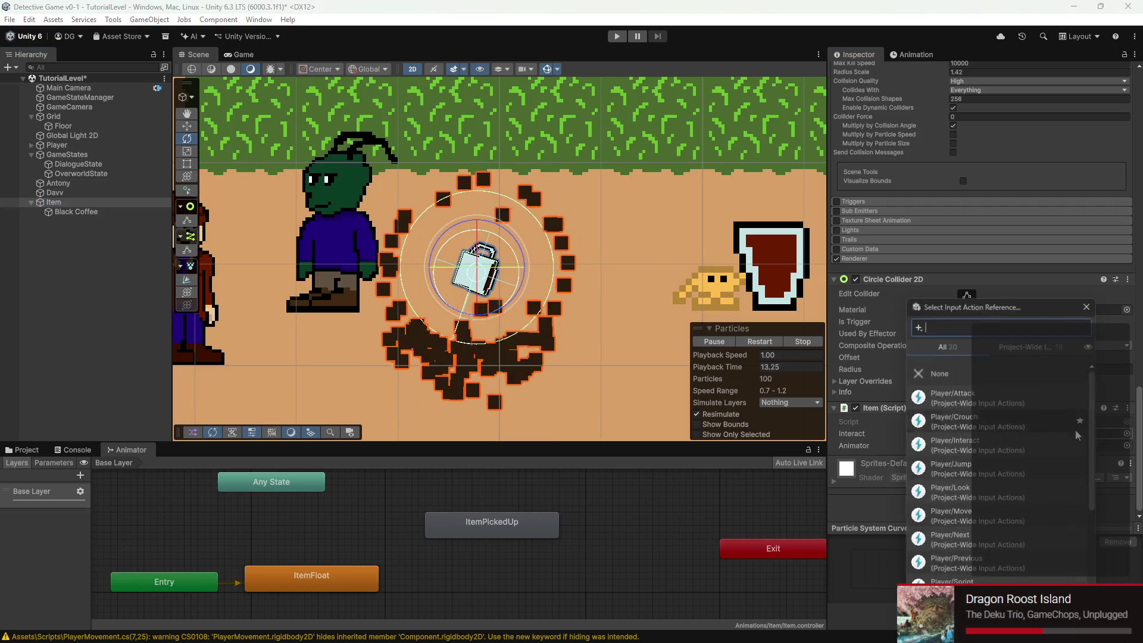
scroll(999, 434, "down", 1)
left_click(995, 416)
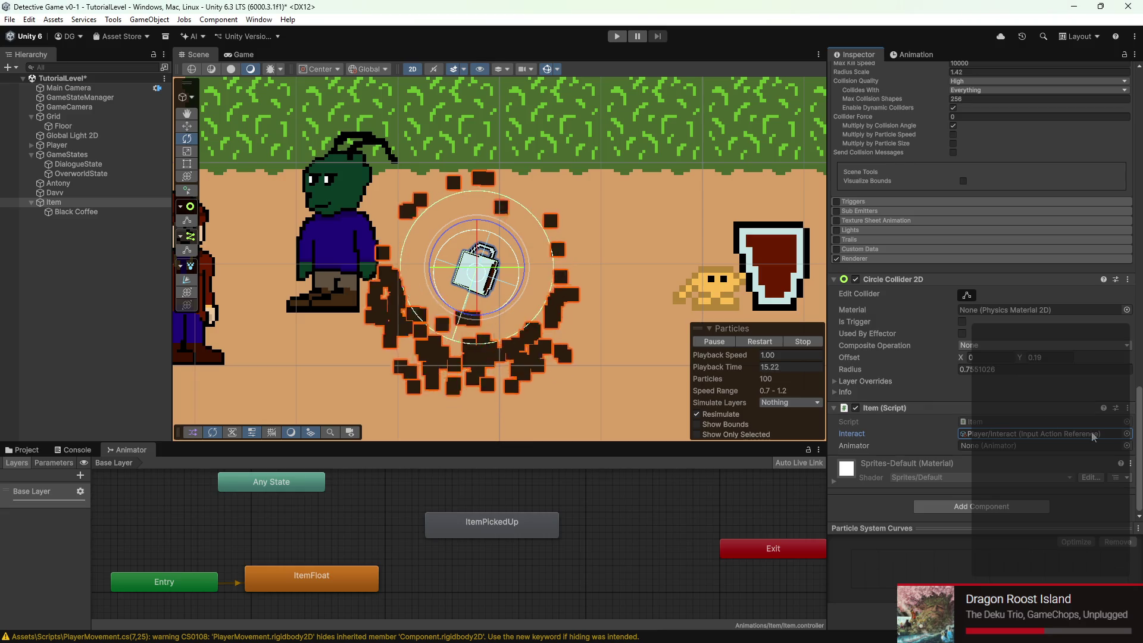
Assign Black Coffee as the script's Animator and stop the particle preview
left_click(1127, 446)
left_click(1065, 449)
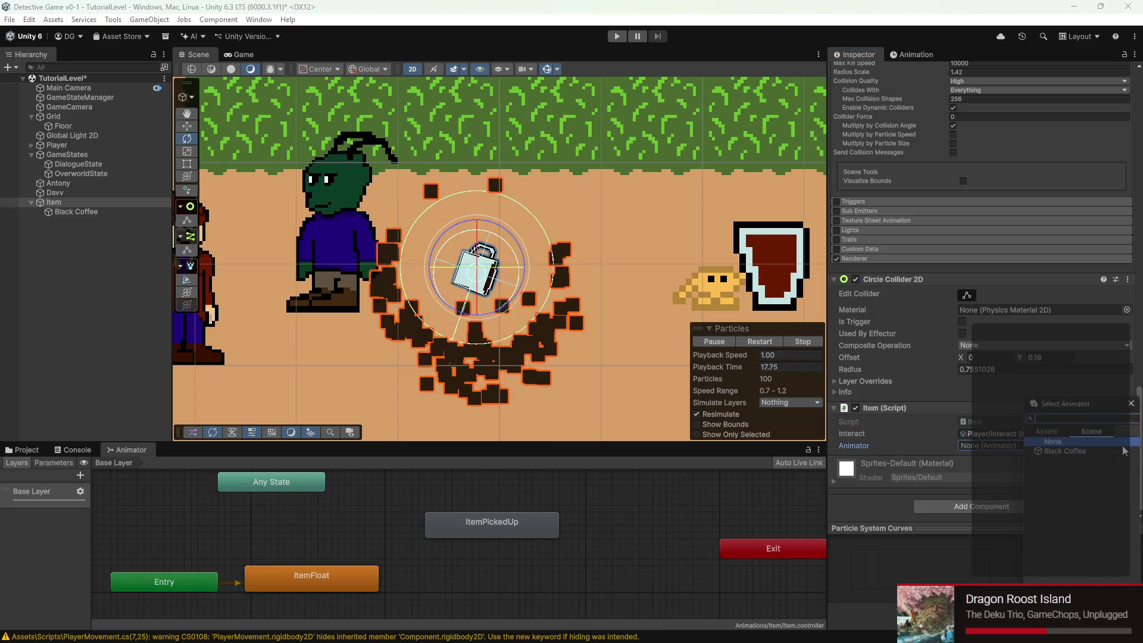
double_click(1065, 449)
mouse_move(888, 641)
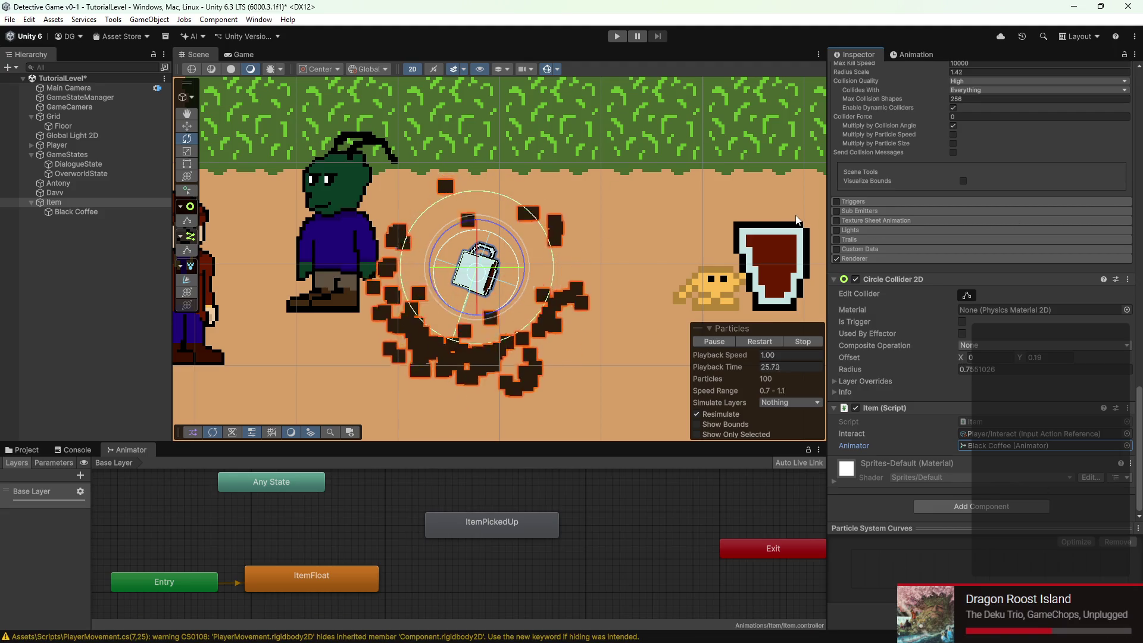
left_click(795, 344)
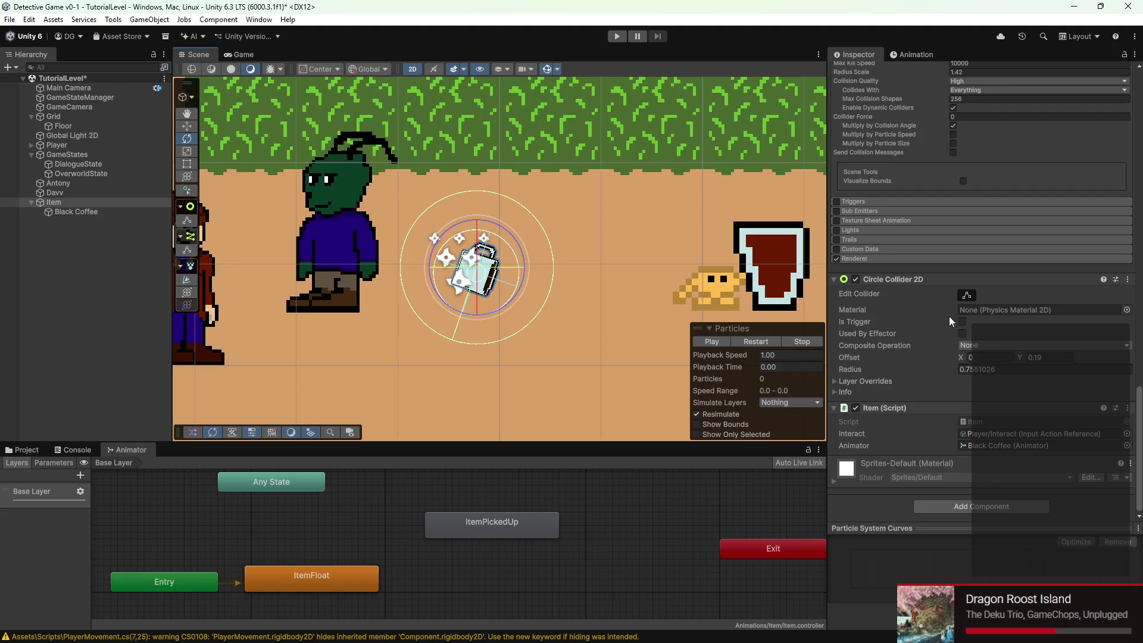
scroll(955, 250, "up", 10)
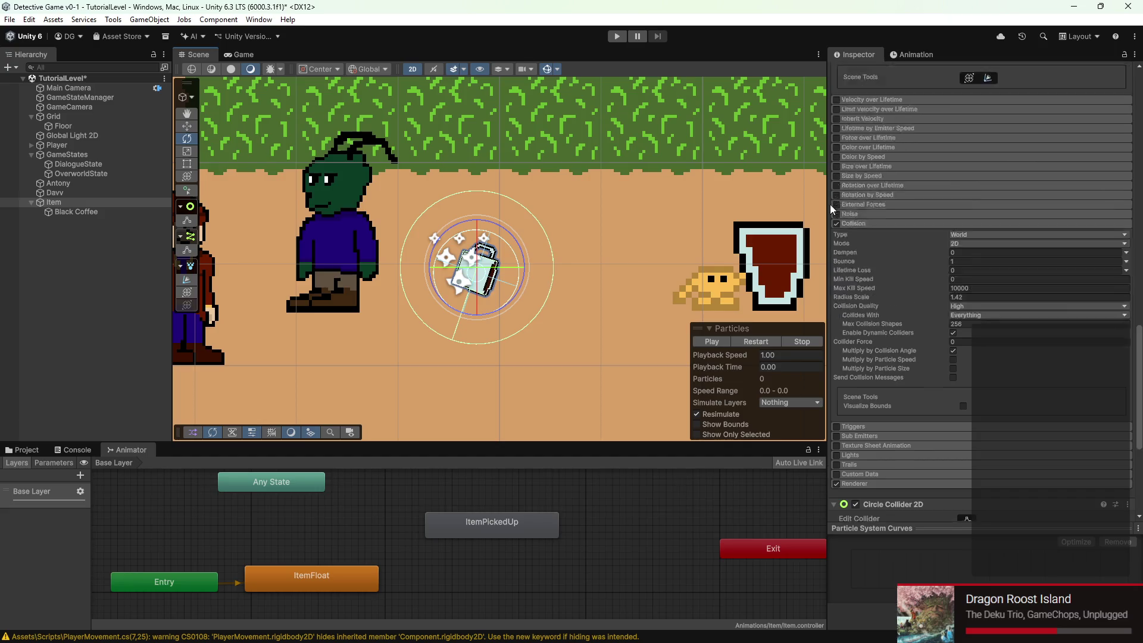
scroll(873, 223, "up", 3)
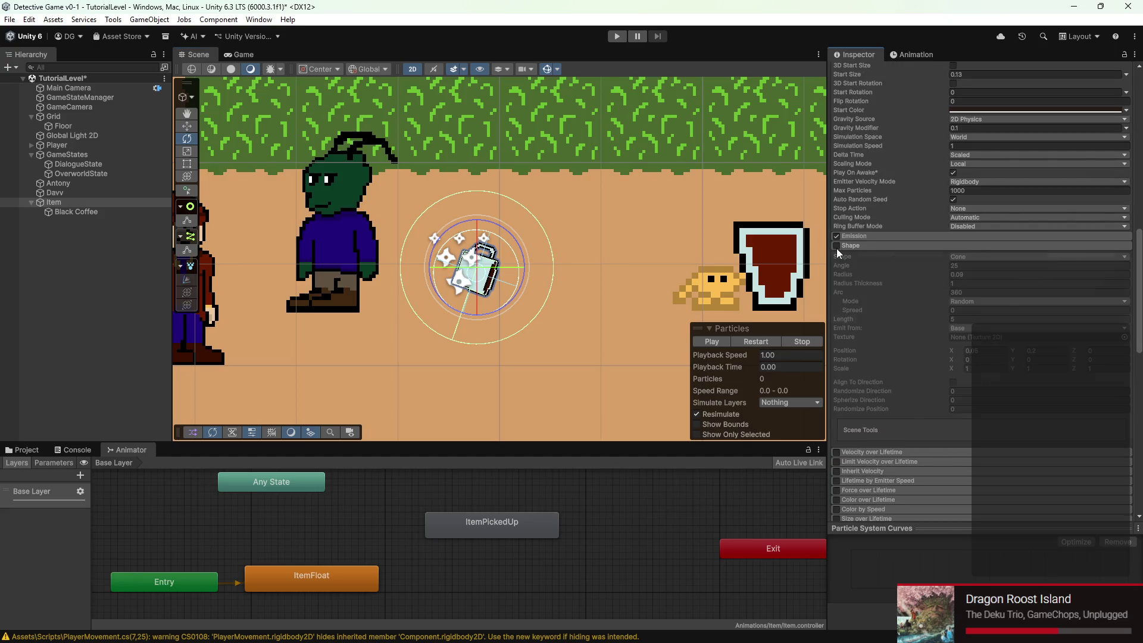
scroll(837, 248, "up", 3)
scroll(870, 251, "up", 5)
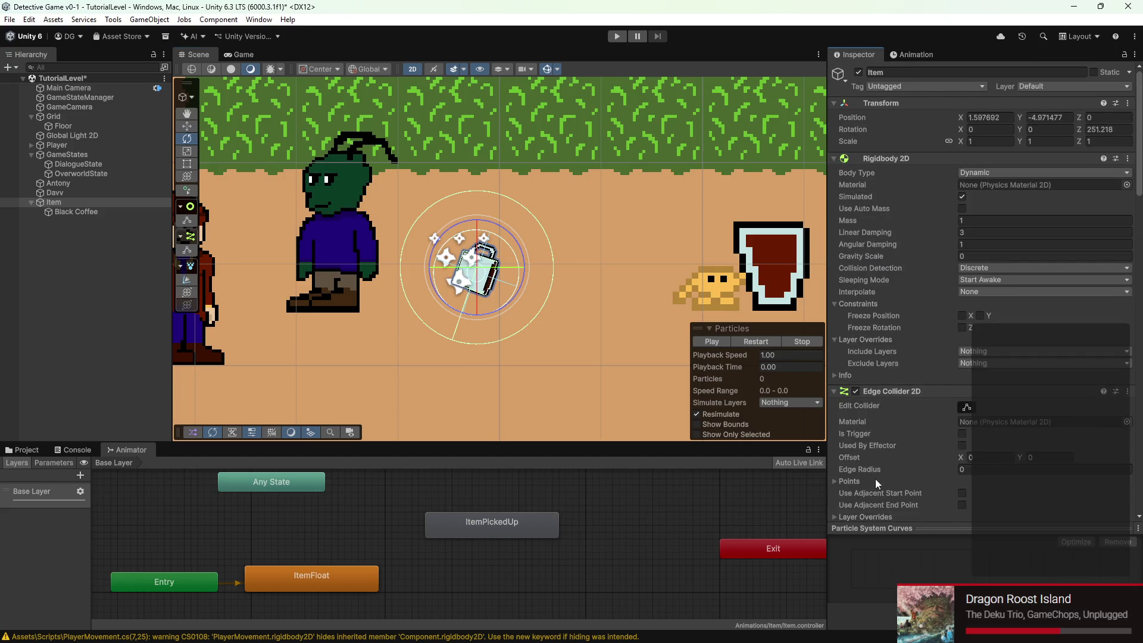
scroll(859, 405, "down", 7)
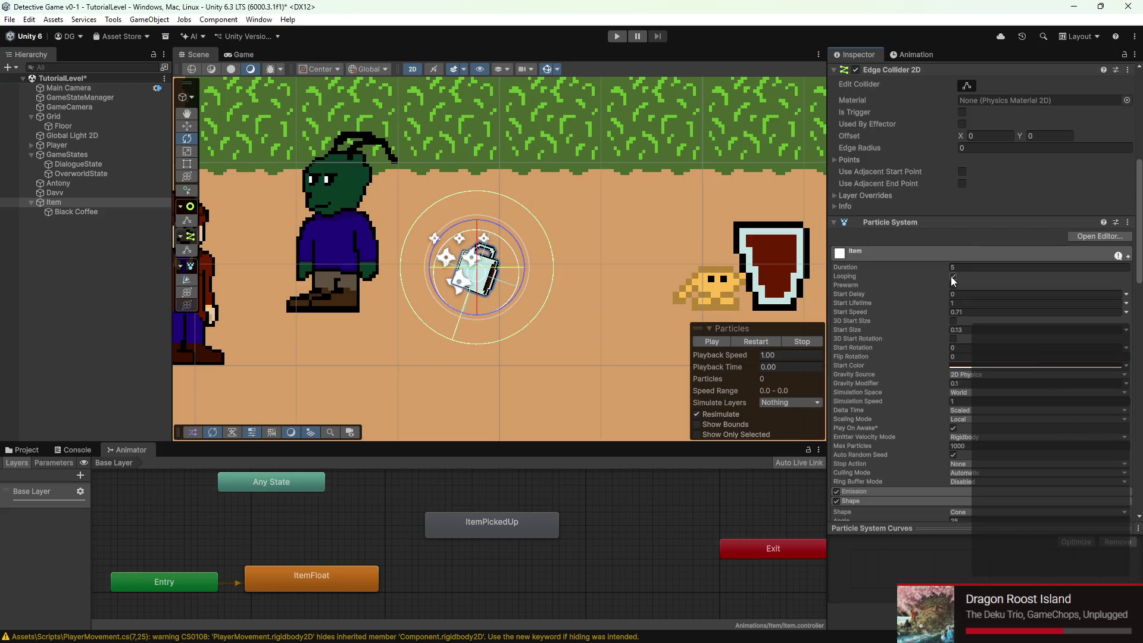
left_click(1127, 223)
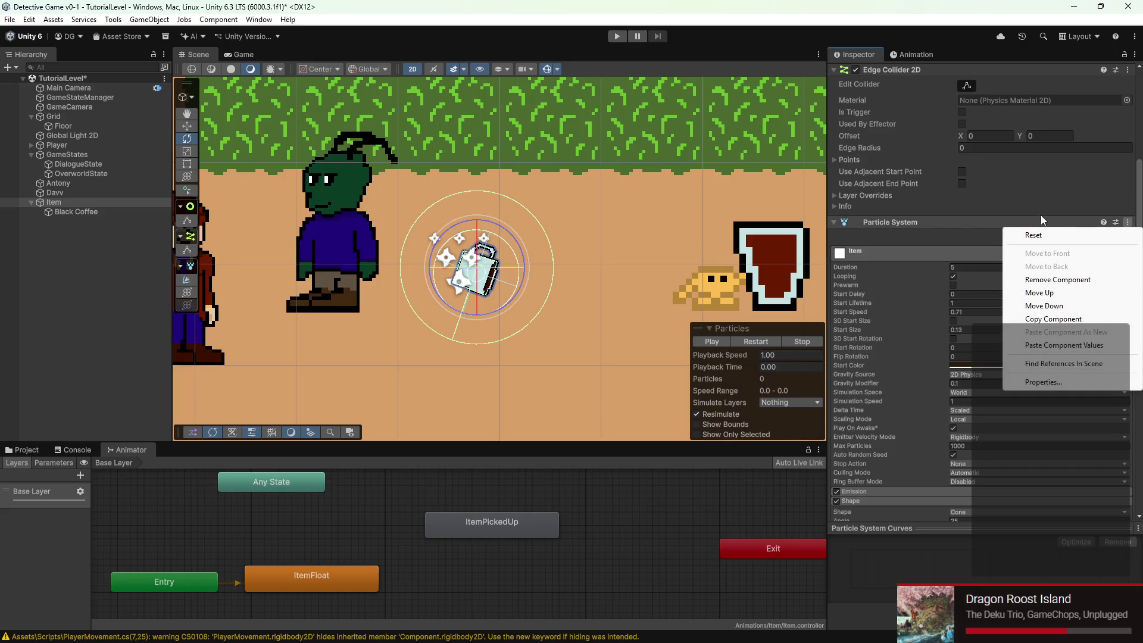
left_click(1041, 217)
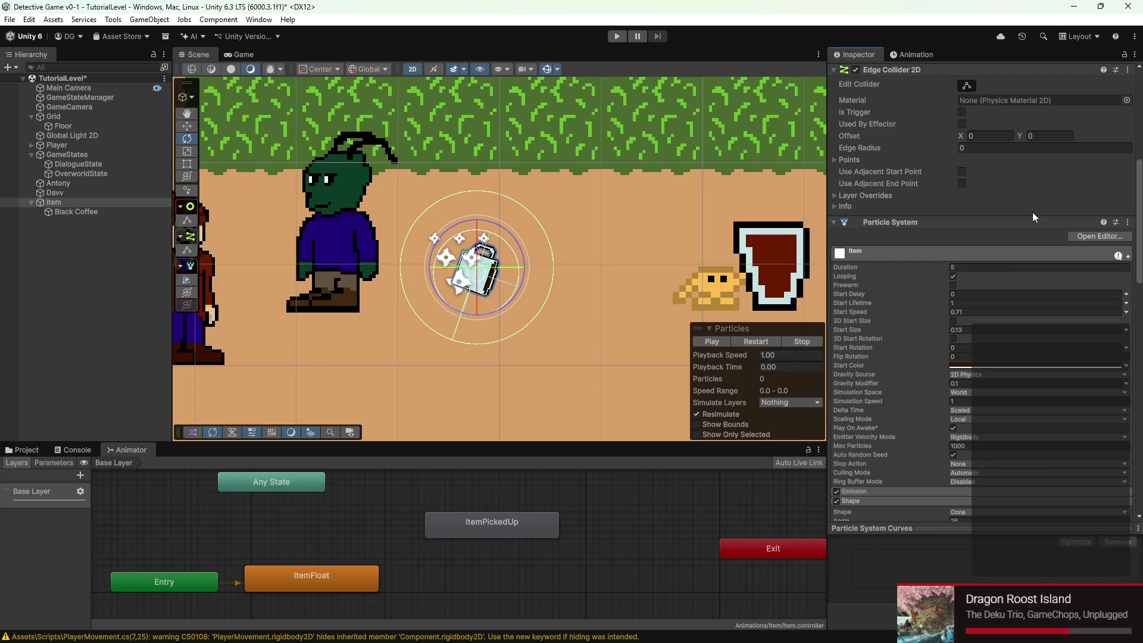
scroll(1032, 212, "down", 5)
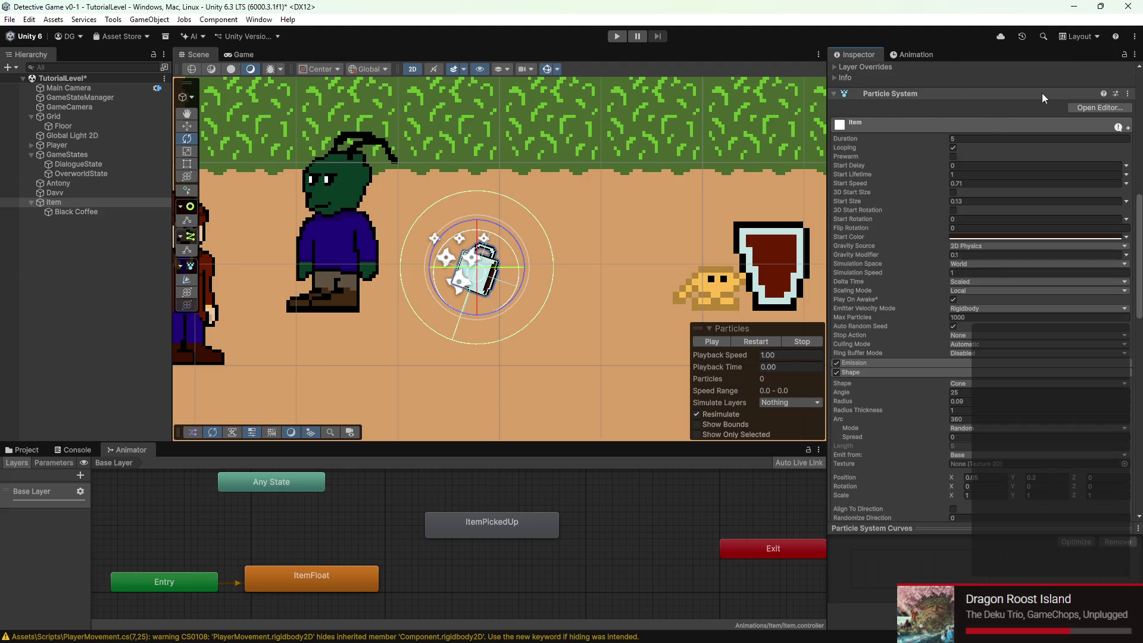
scroll(973, 122, "down", 10)
scroll(919, 286, "up", 9)
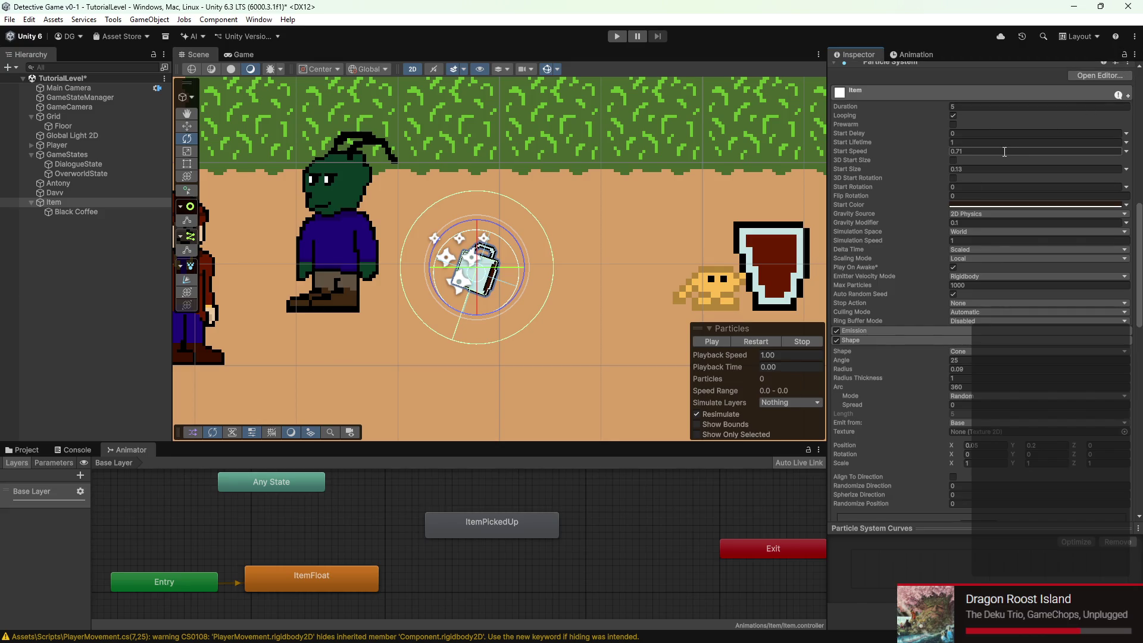
scroll(486, 264, "down", 2)
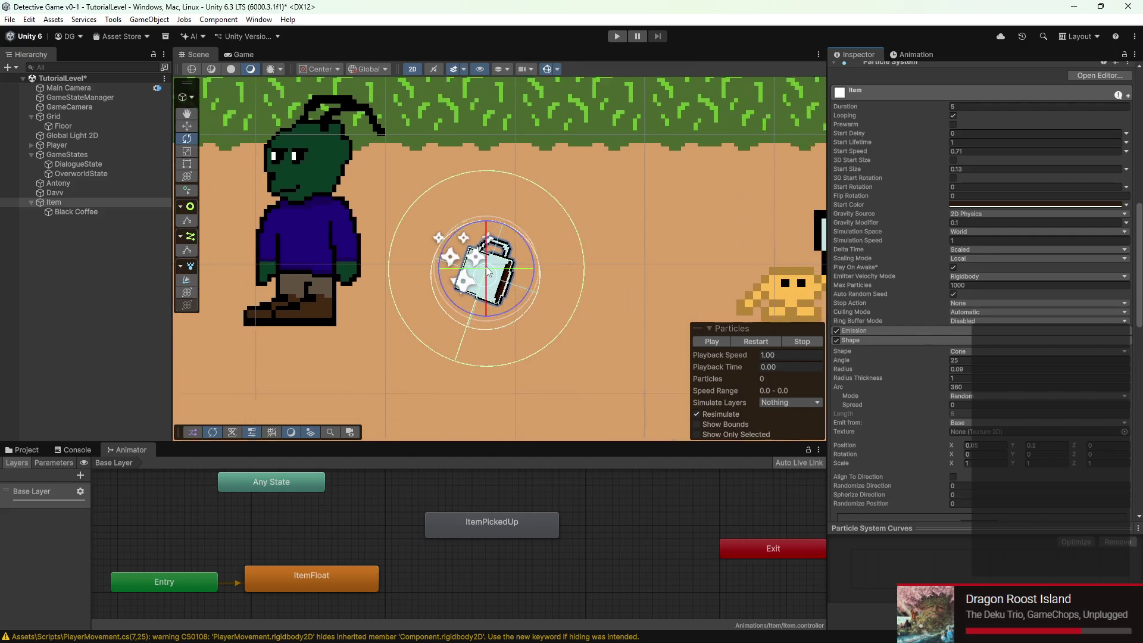
scroll(486, 264, "down", 2)
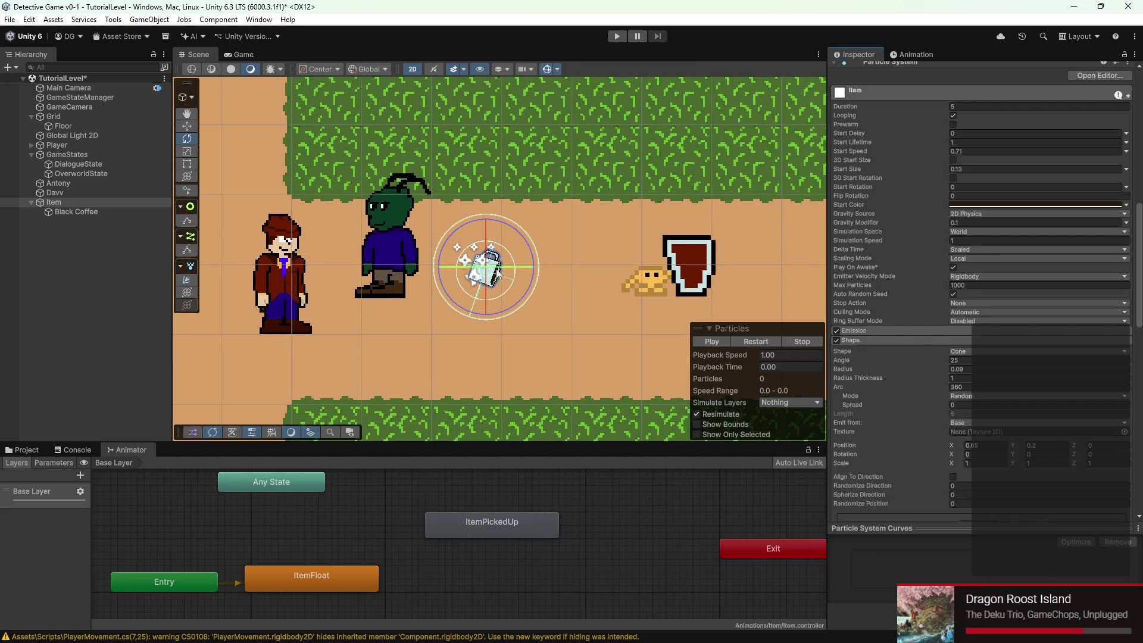
mouse_move(651, 639)
scroll(958, 453, "down", 10)
scroll(958, 451, "down", 5)
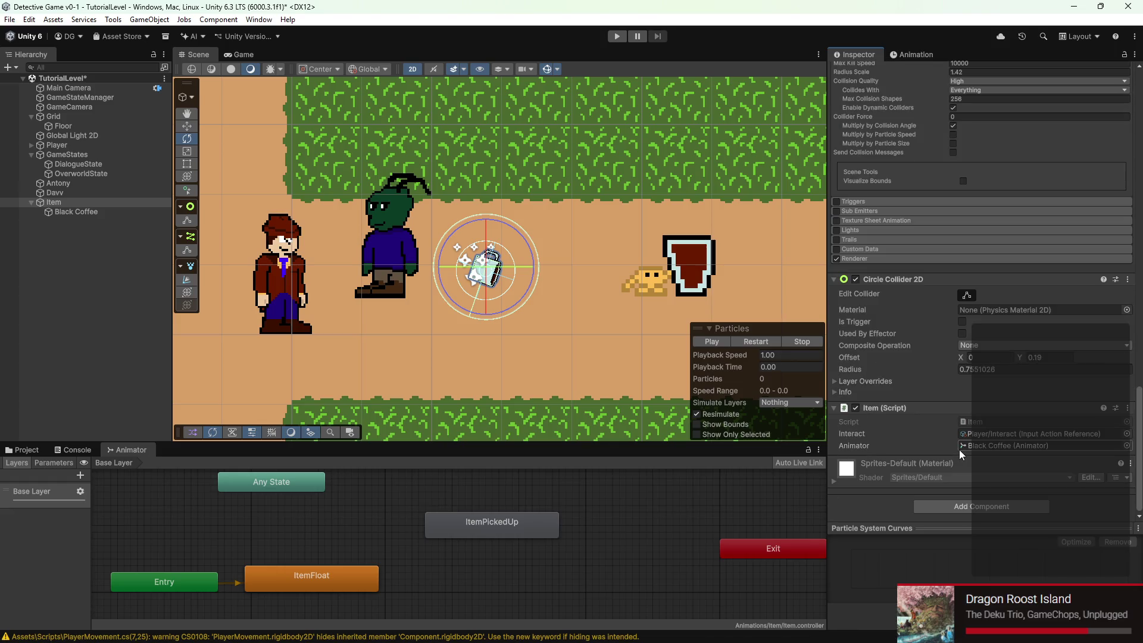
Create a transition from ItemFloat to ItemPickedUp in the Base Layer graph
left_click(369, 530)
right_click(355, 544)
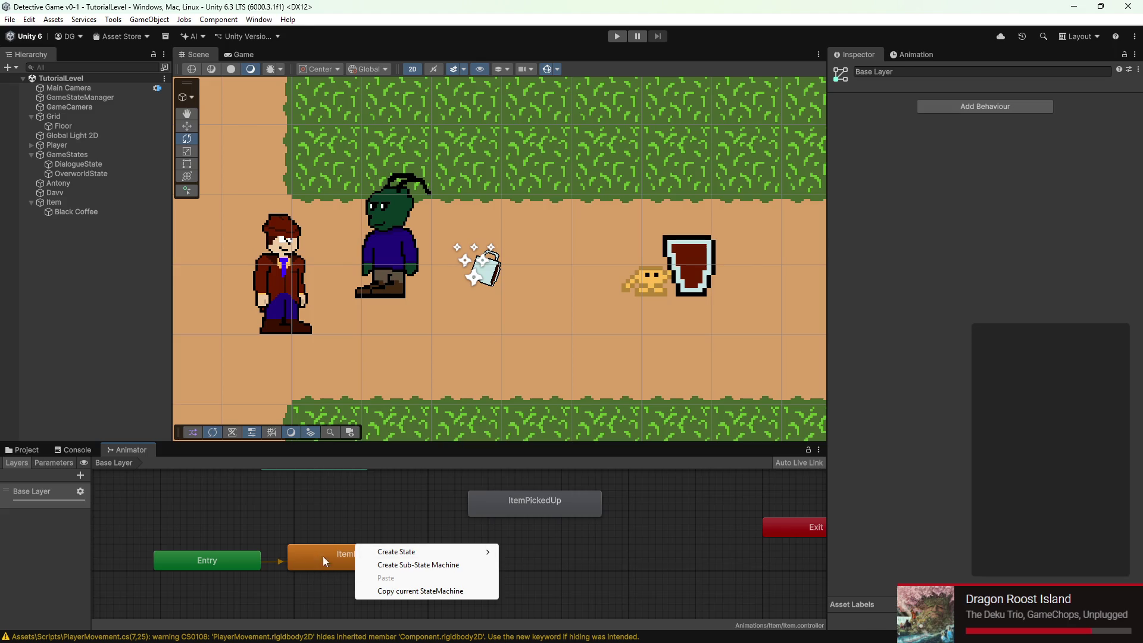
right_click(348, 552)
left_click(381, 557)
left_click(516, 513)
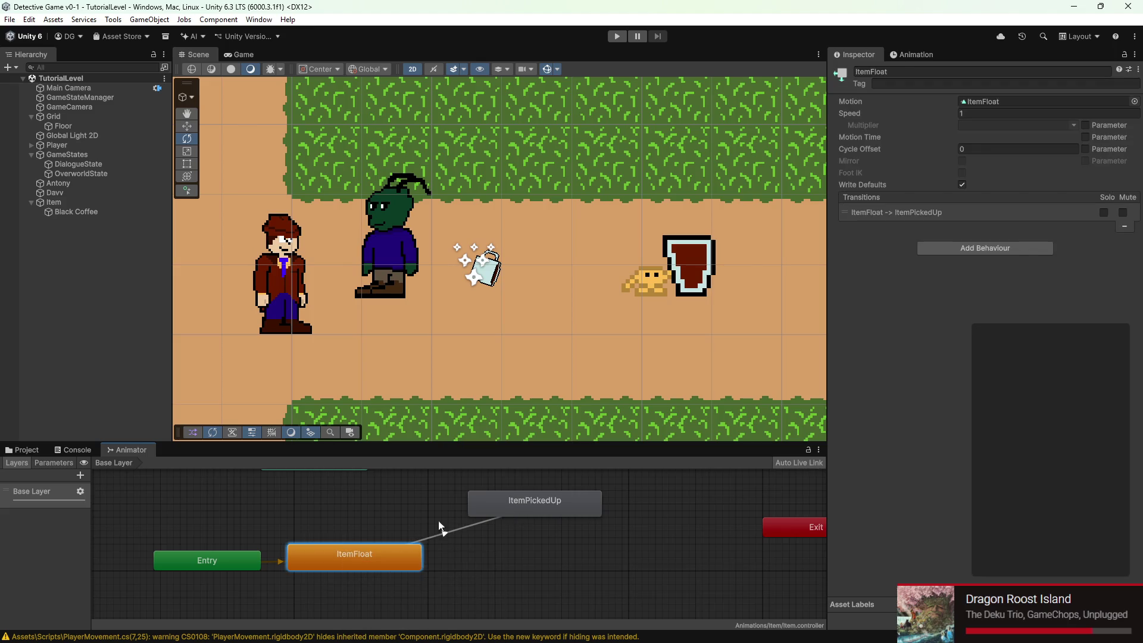
left_click(442, 528)
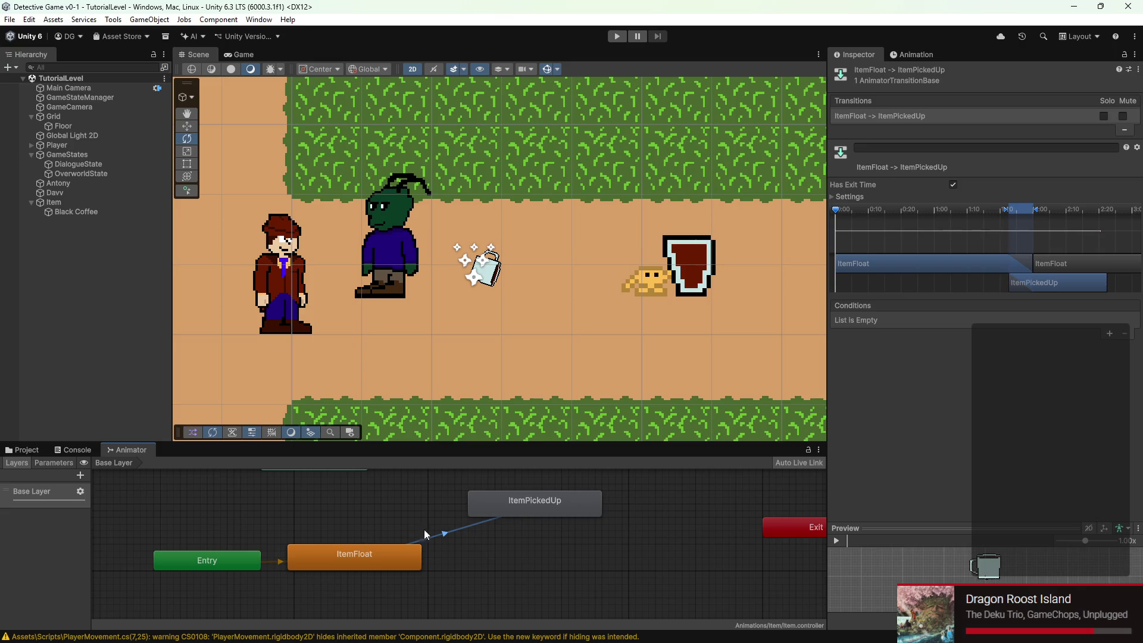
left_click_drag(517, 494, 584, 487)
left_click(478, 529)
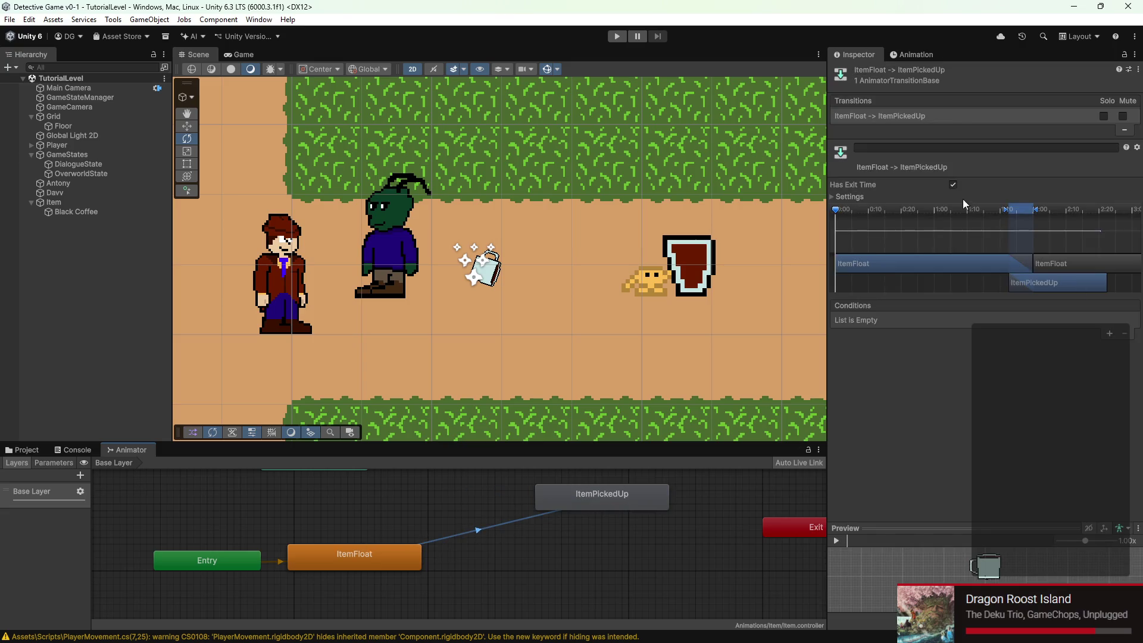
Turn off exit time on the transition and set its duration to 0
left_click(952, 184)
left_click(860, 197)
left_click(967, 232)
type("0")
key("Return")
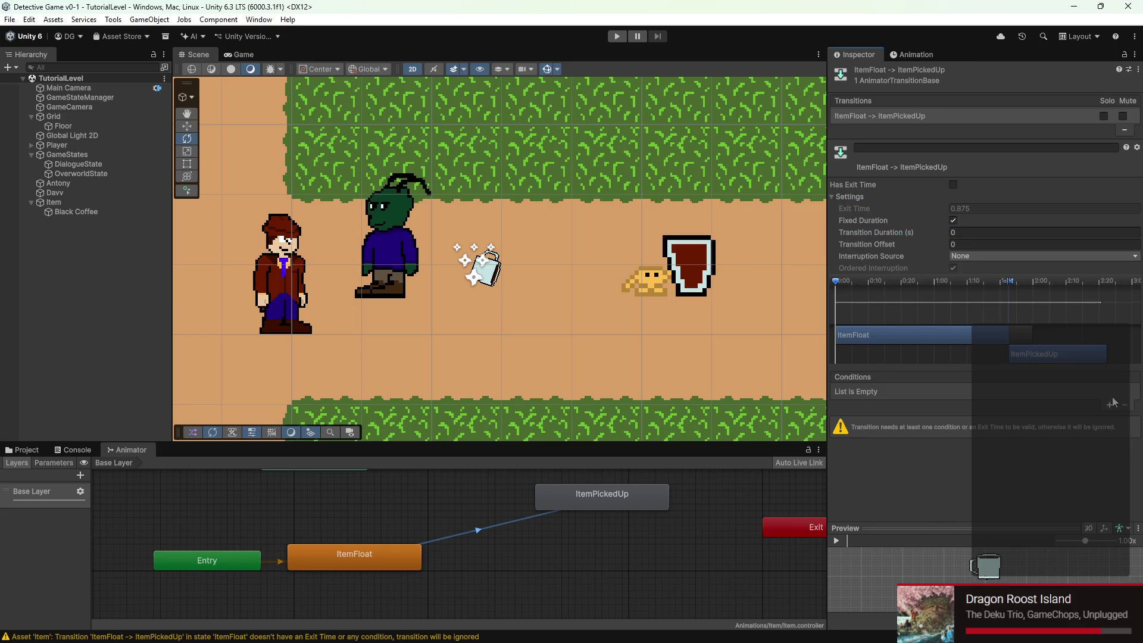
Add a Pickup trigger parameter and make it the transition's condition
left_click(46, 463)
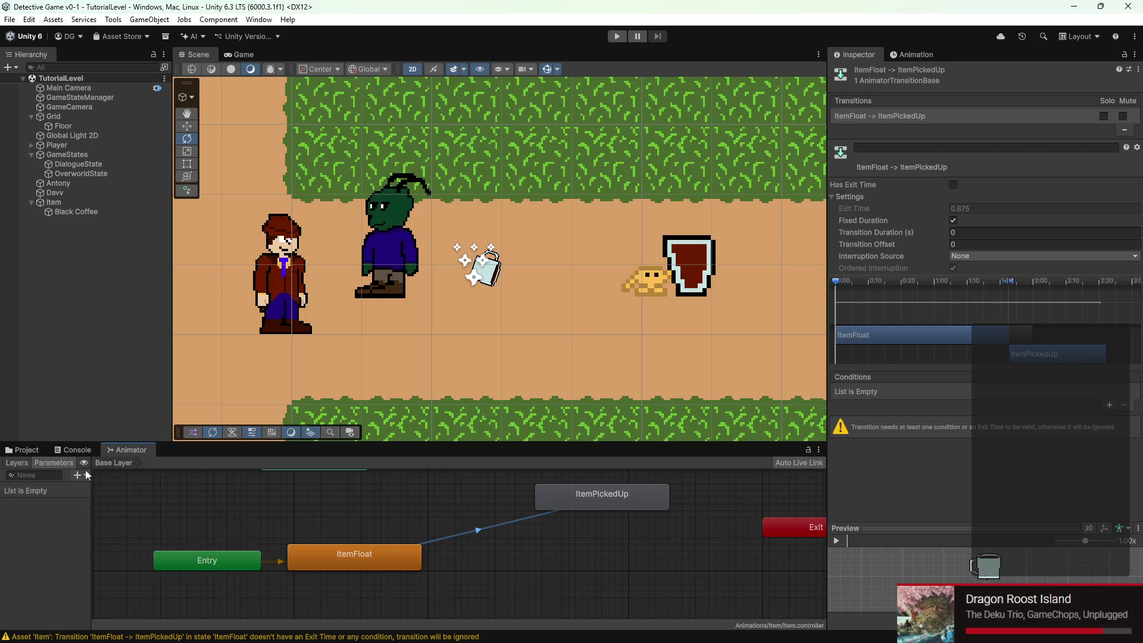
left_click(80, 475)
left_click(105, 528)
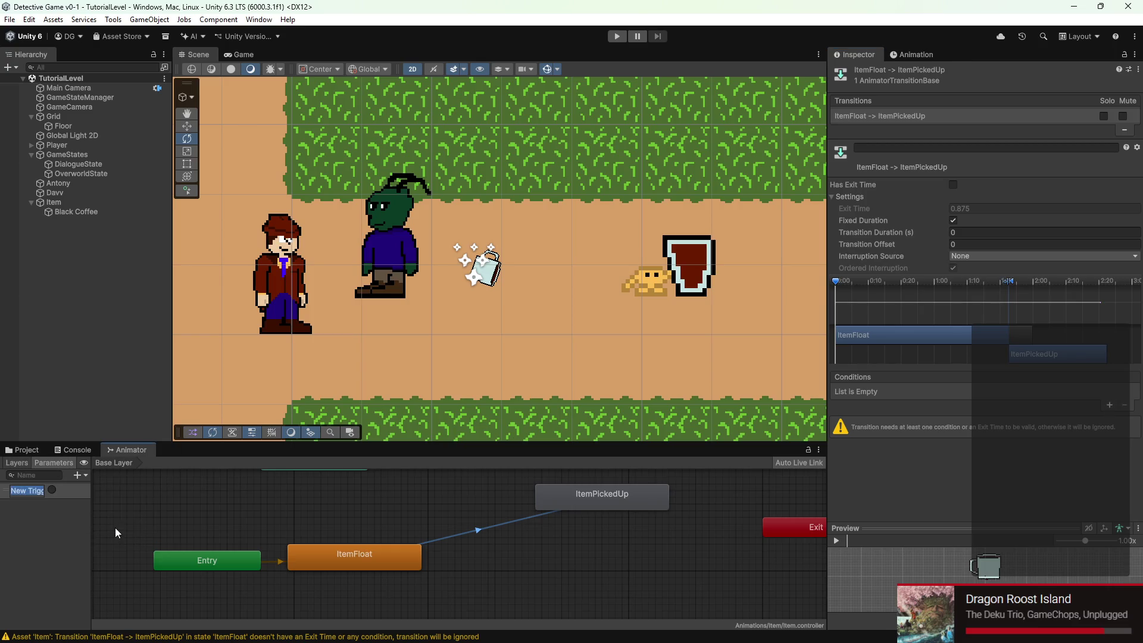
type("Pickup")
key("Return")
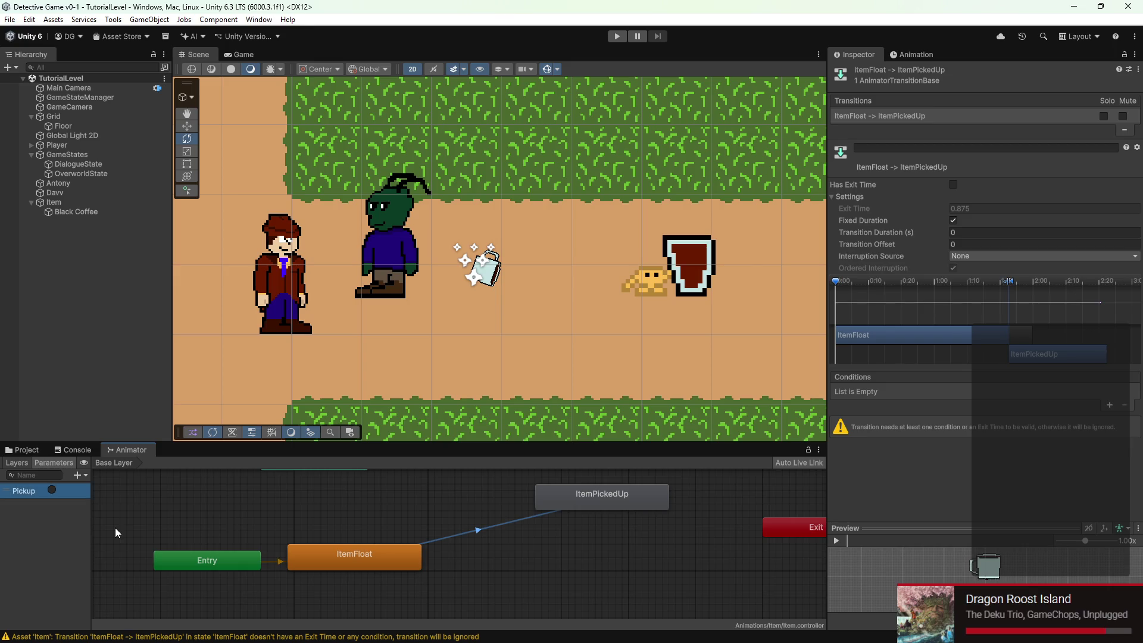
left_click(1109, 406)
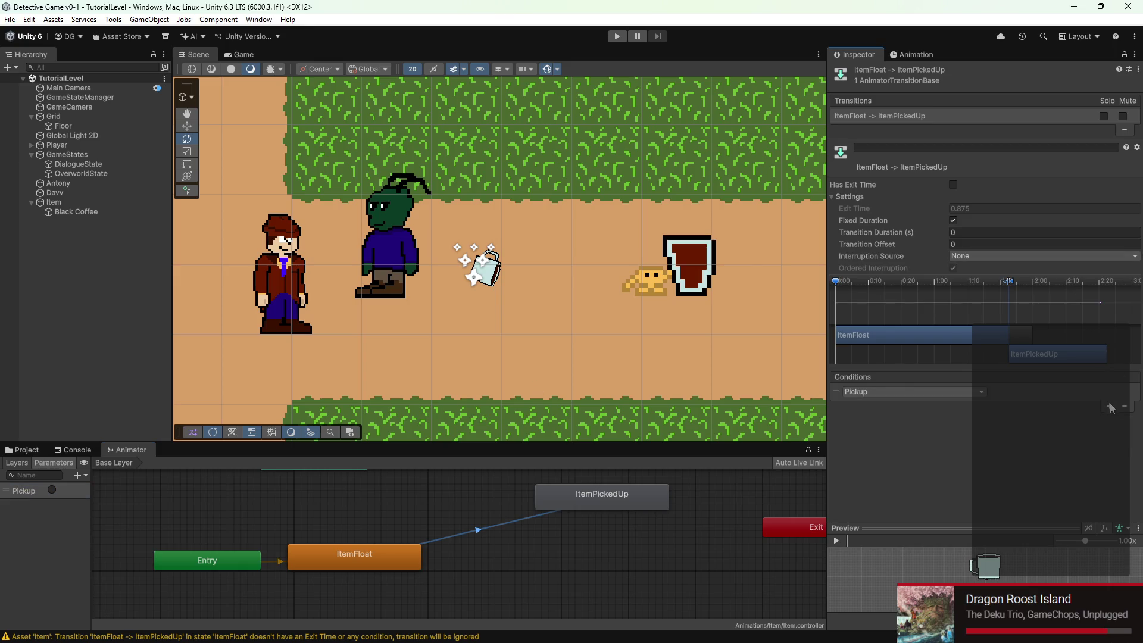
Reposition the ItemPickedUp state, then select Black Coffee and frame it in the scene
left_click_drag(618, 496, 584, 502)
right_click(601, 511)
left_click(648, 484)
left_click(578, 499)
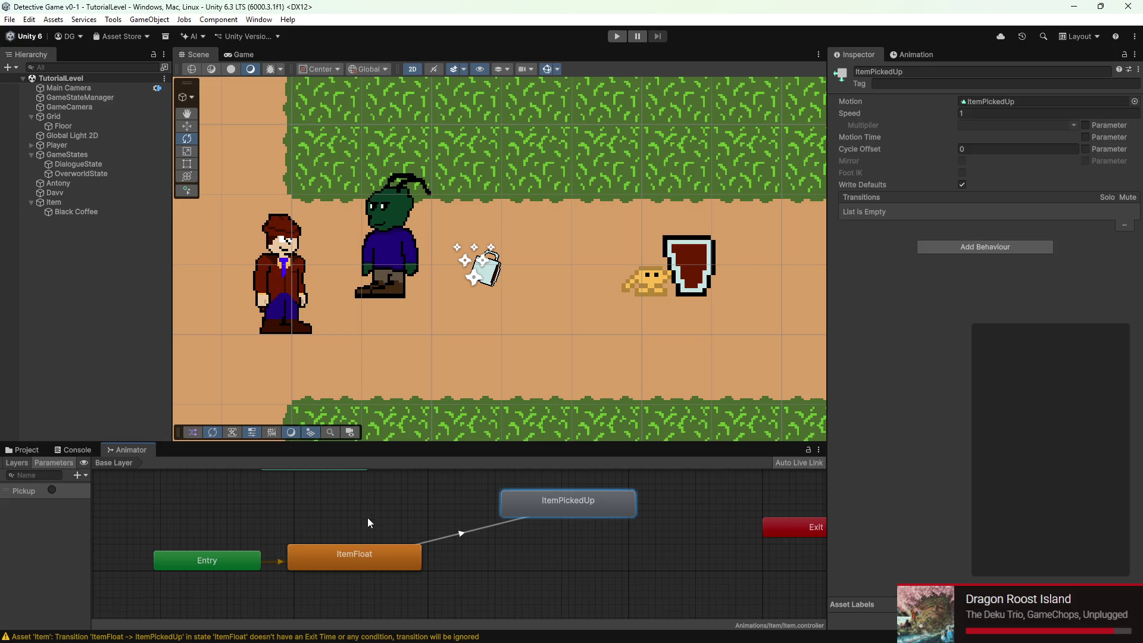
left_click(113, 213)
key("f")
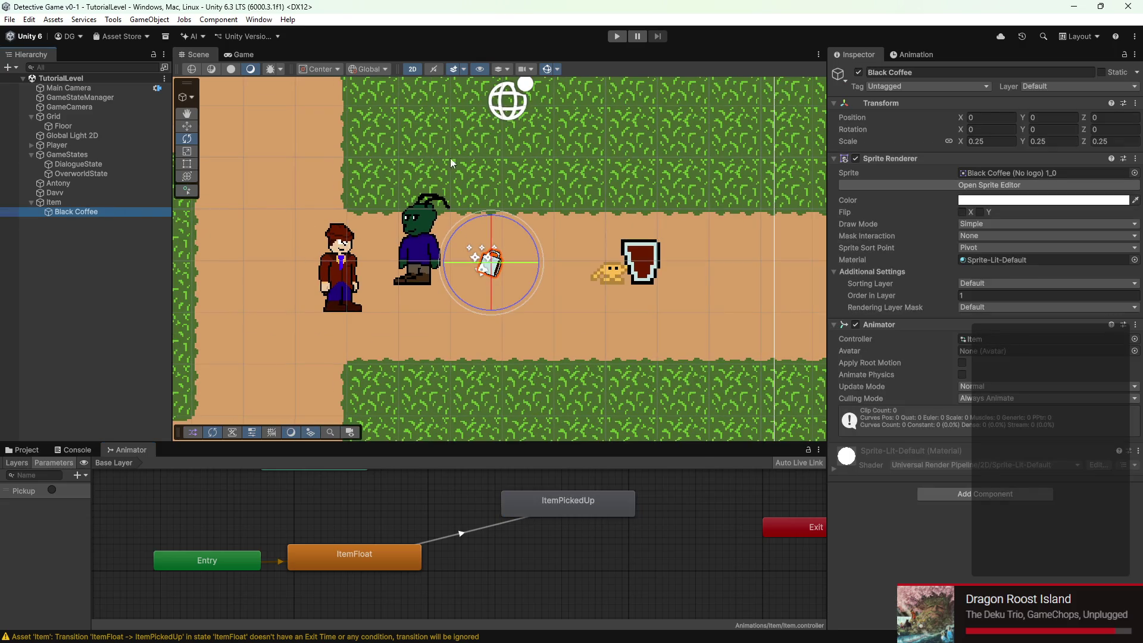
Reset the Item's Z rotation to 0
left_click(48, 203)
left_click(1095, 130)
type("0")
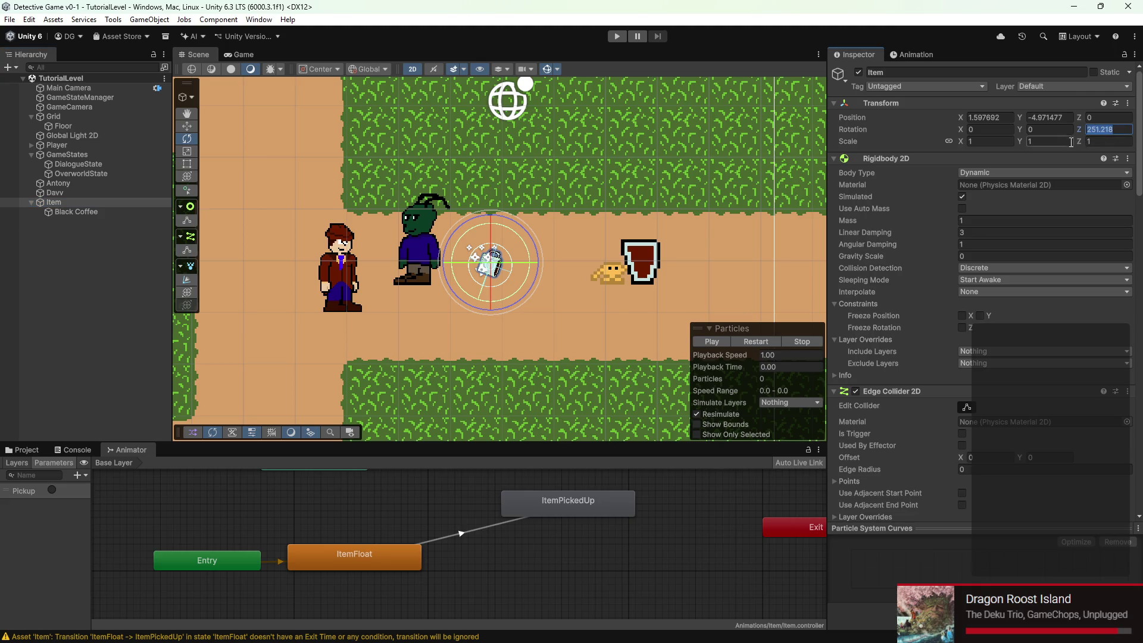
left_click(490, 263)
scroll(489, 262, "up", 2)
scroll(489, 262, "up", 2)
left_click(485, 259)
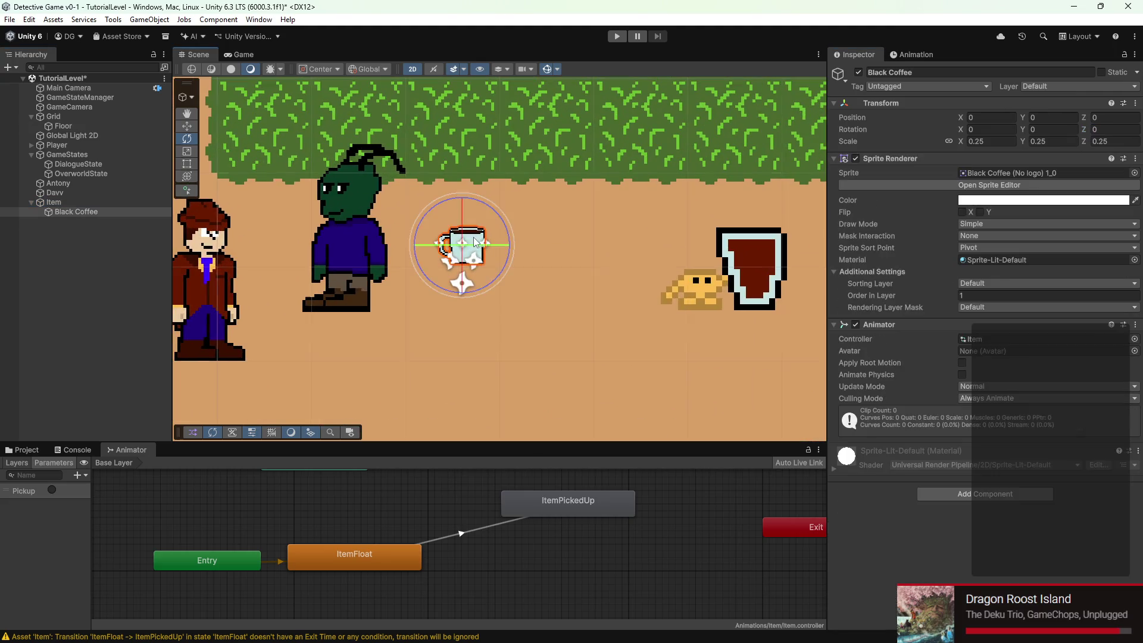
Open Black Coffee's ItemPickedUp clip in the Animation window and start recording
left_click(911, 56)
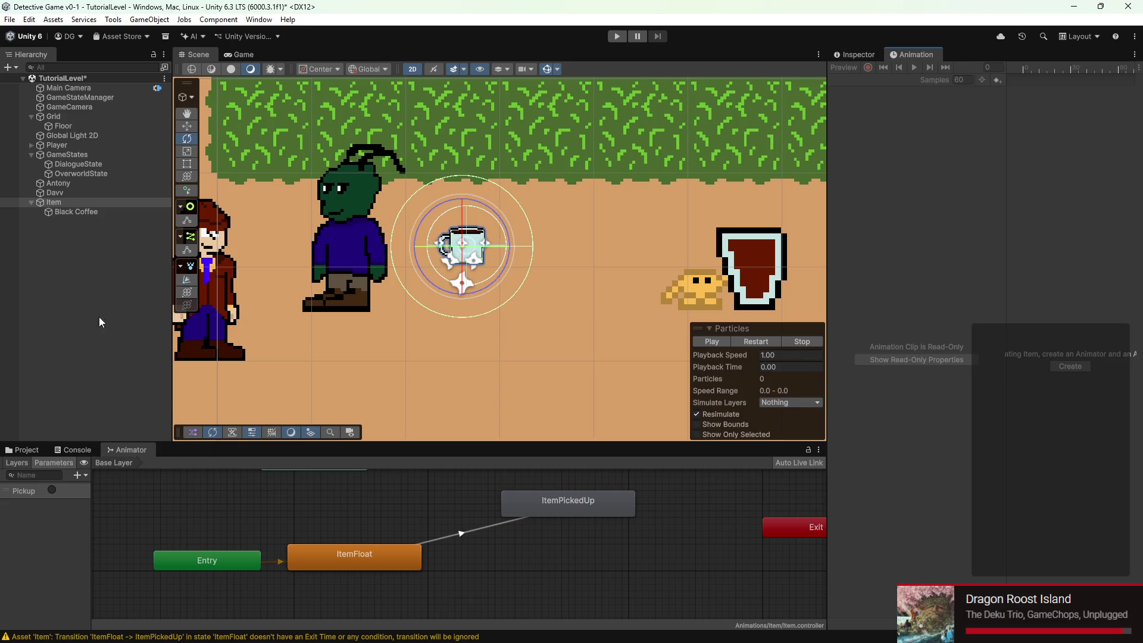
left_click(67, 203)
left_click(113, 212)
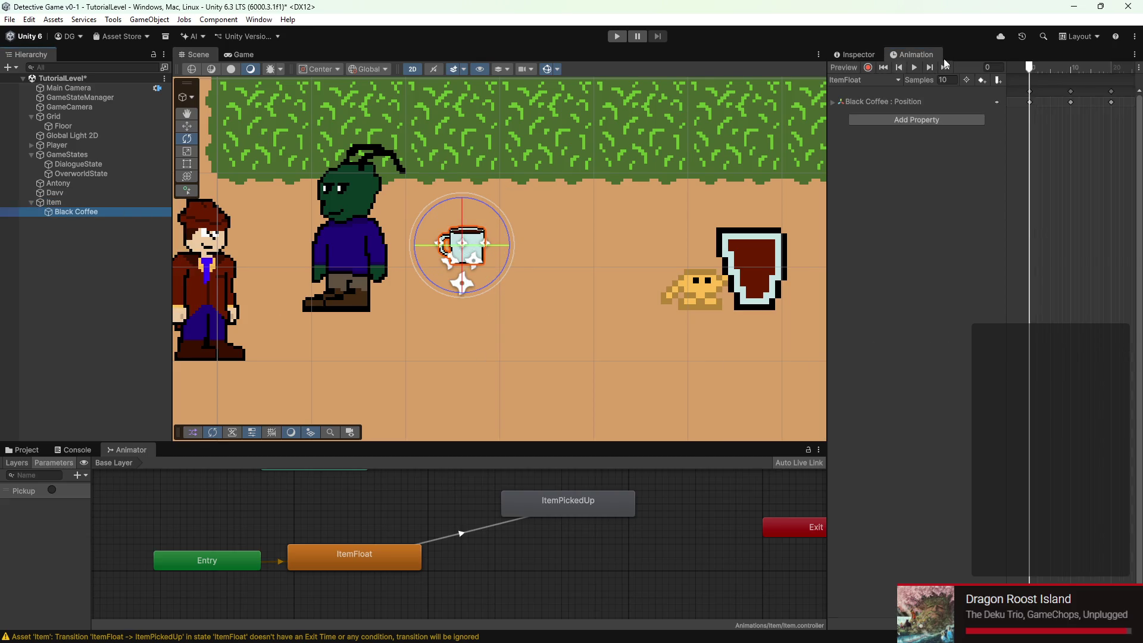
left_click(896, 82)
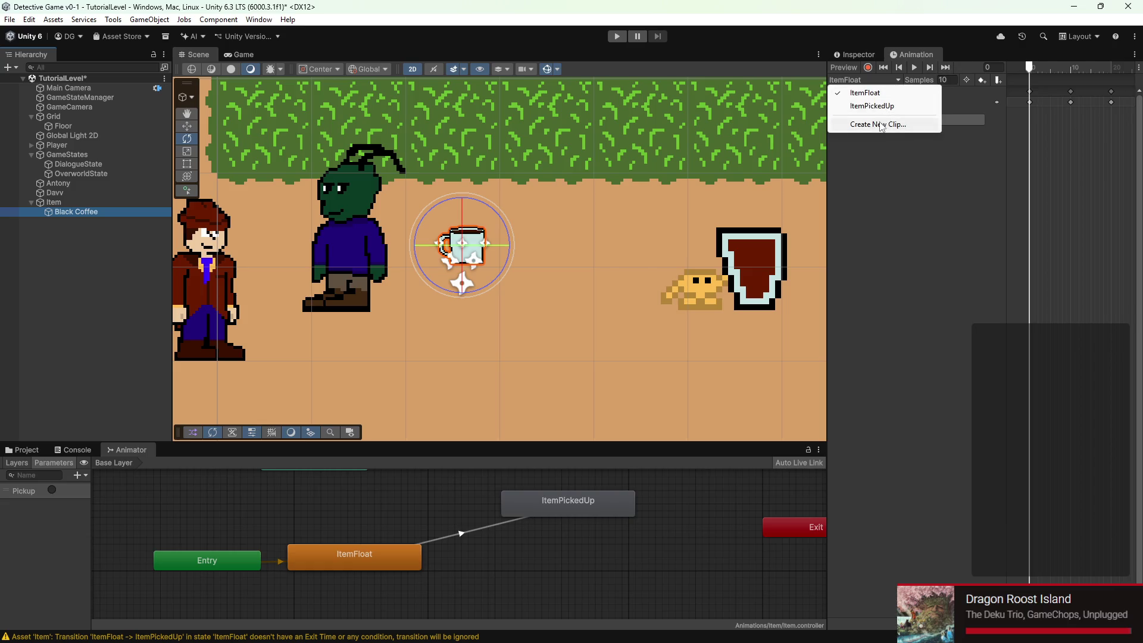
left_click(876, 106)
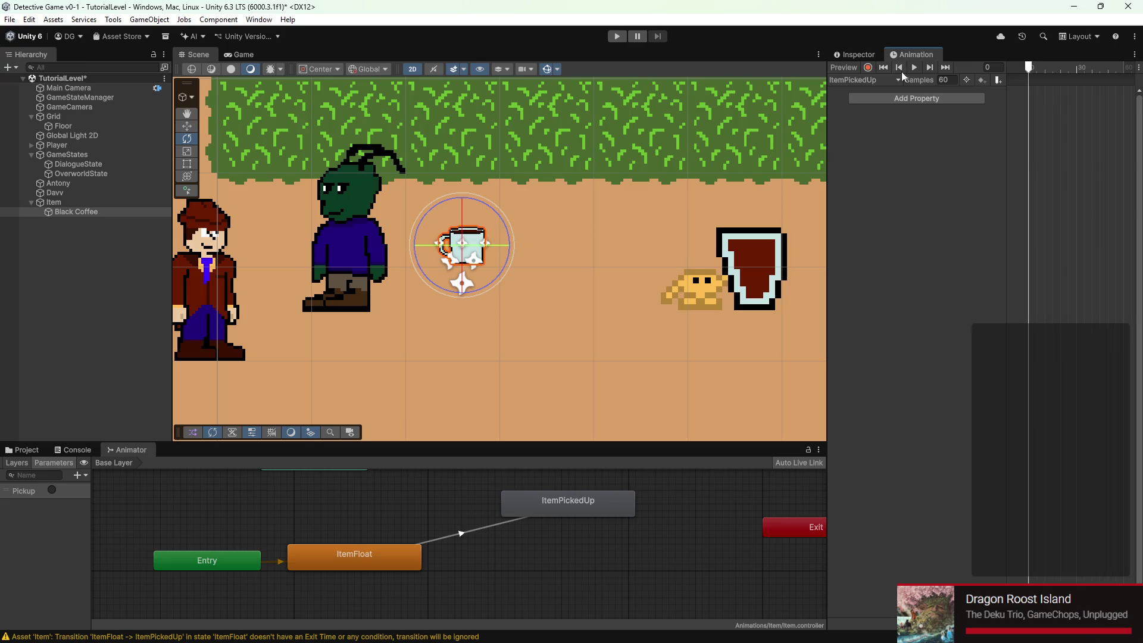
left_click(867, 66)
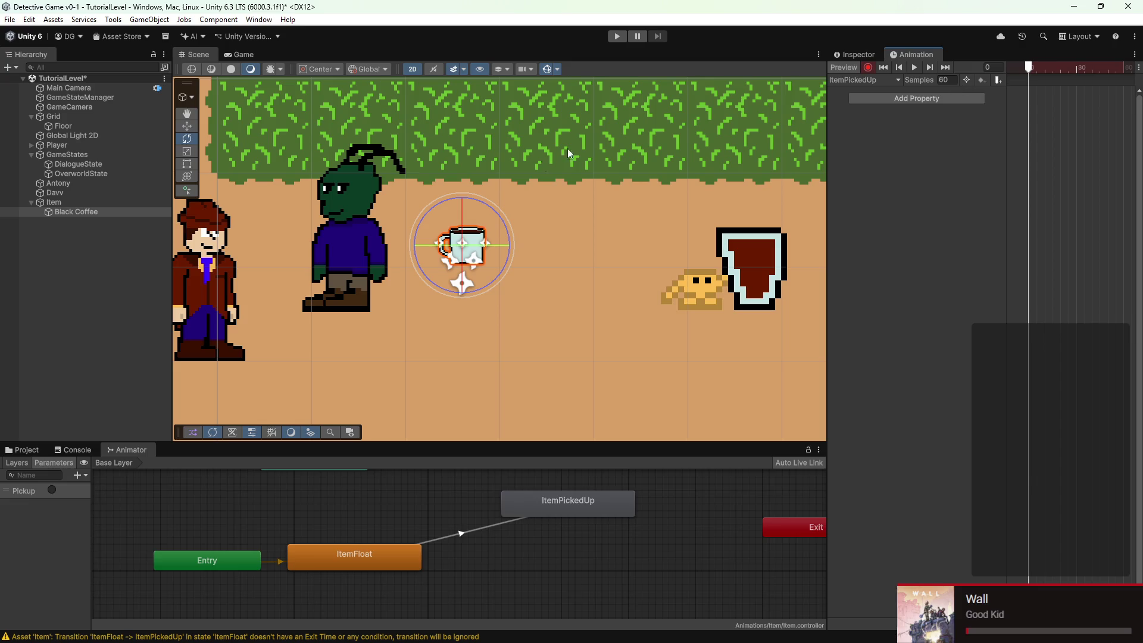
Keyframe the cup raised with the Move tool and shift those keys to frame 30
left_click_drag(500, 187, 493, 210)
left_click(180, 127)
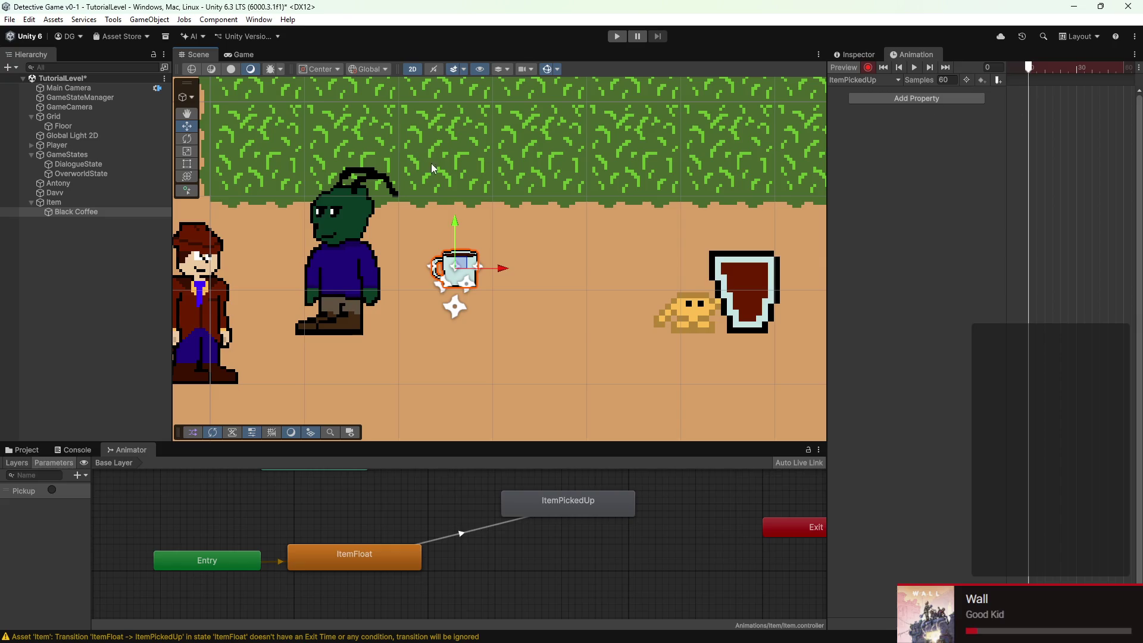
left_click_drag(455, 220, 456, 181)
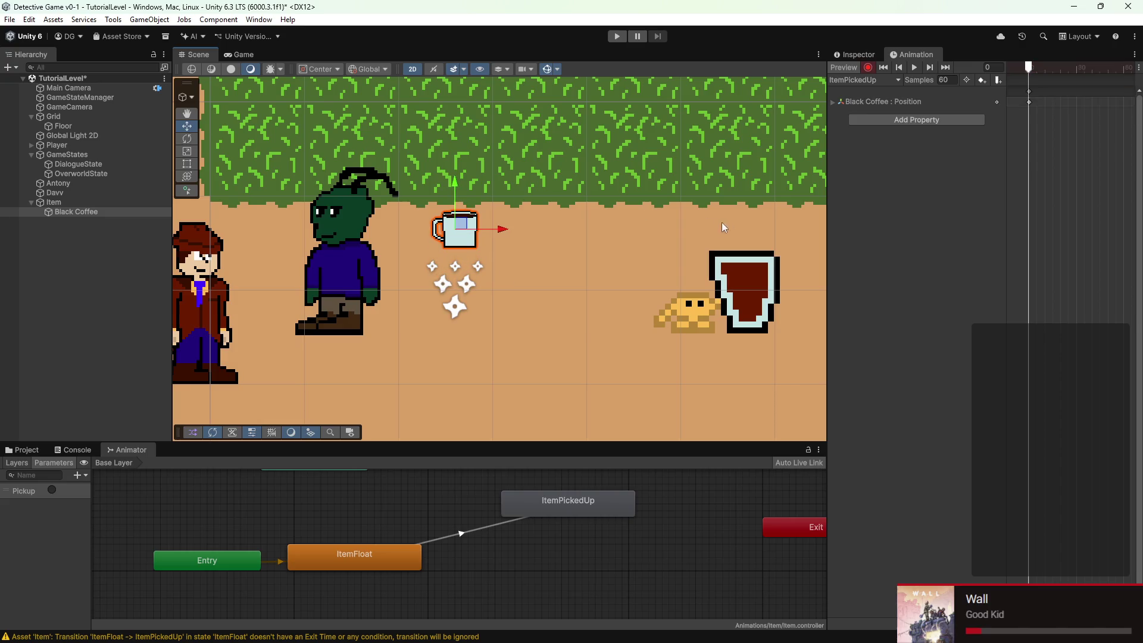
left_click_drag(1029, 102, 1078, 104)
key("space")
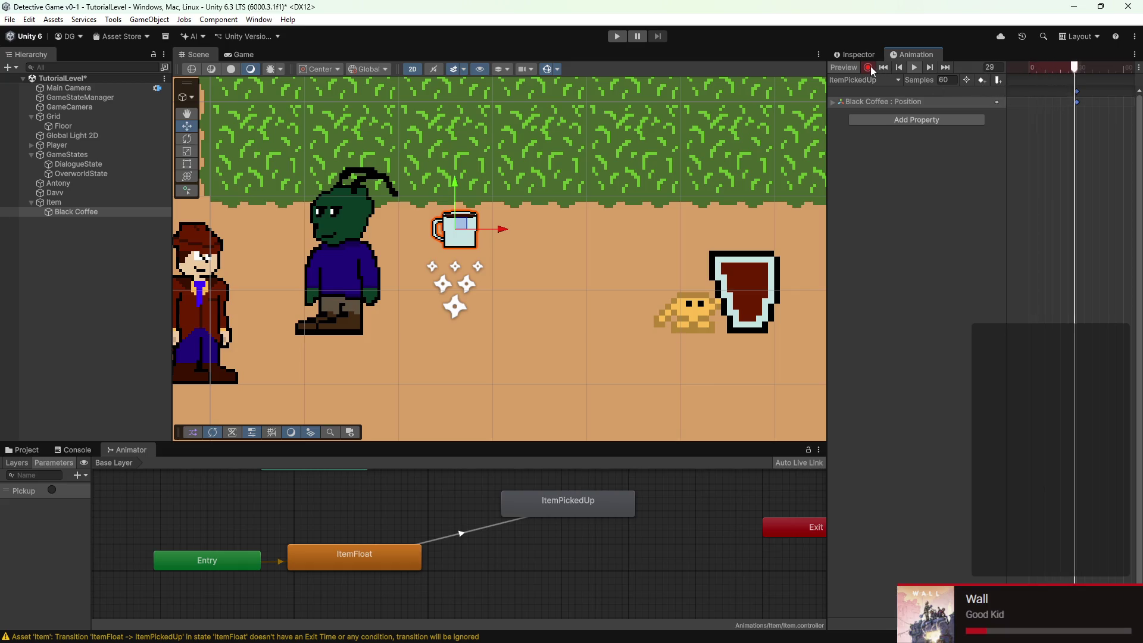
left_click(1036, 69)
Set Position.y to 0 at frame 0 and nudge the end keyframes slightly earlier
left_click_drag(1036, 72, 1005, 72)
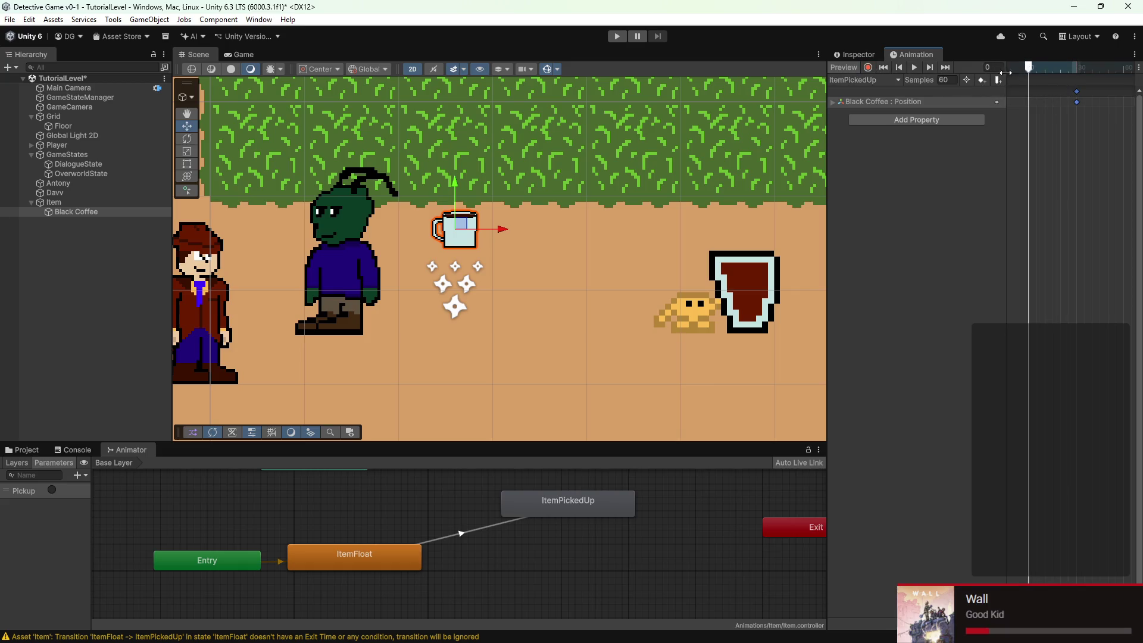
left_click(836, 102)
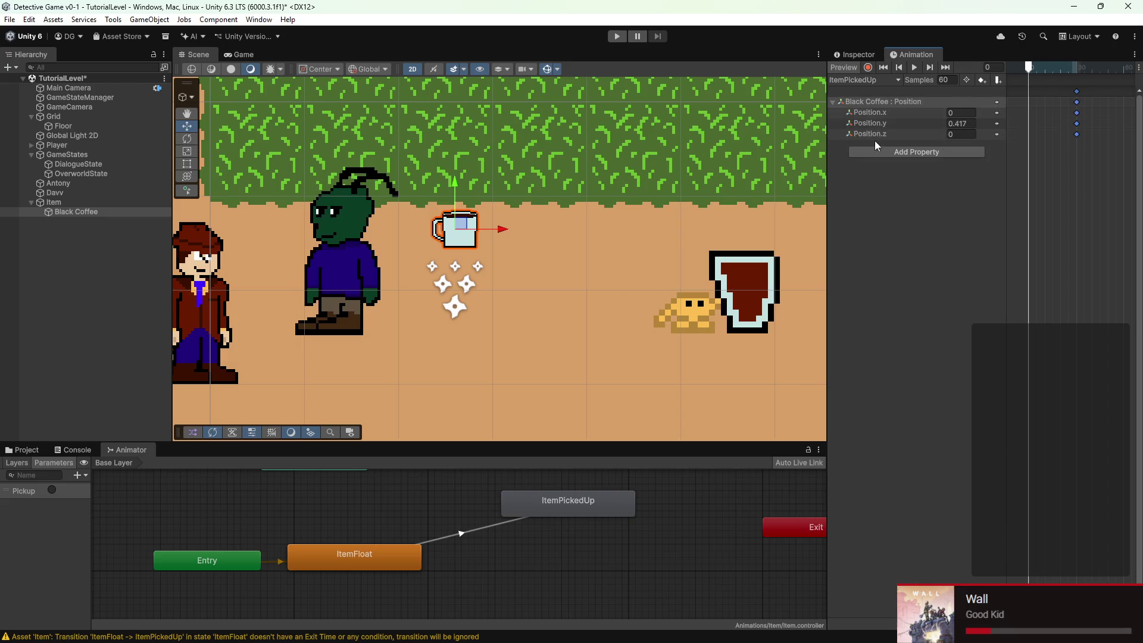
type("0")
key("Return")
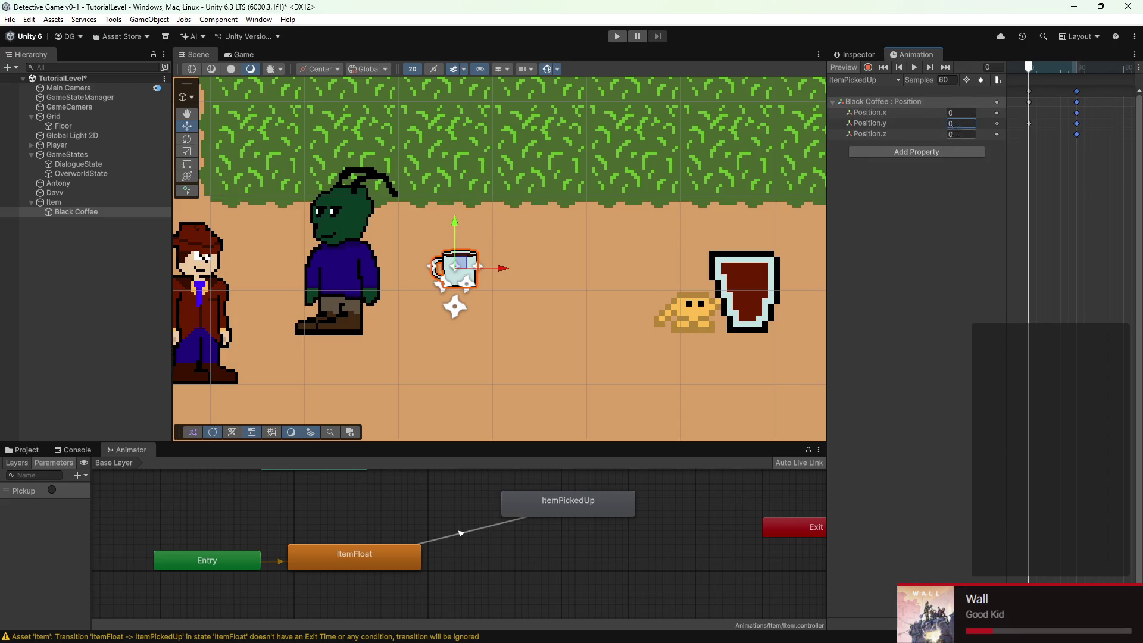
key("space")
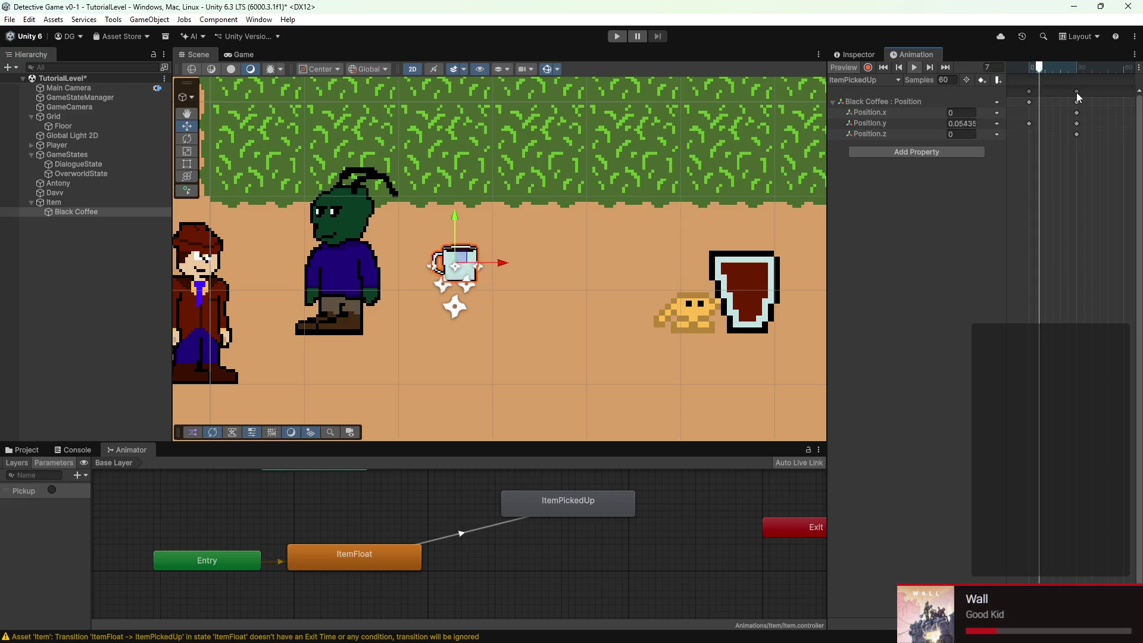
left_click_drag(1078, 94, 1068, 93)
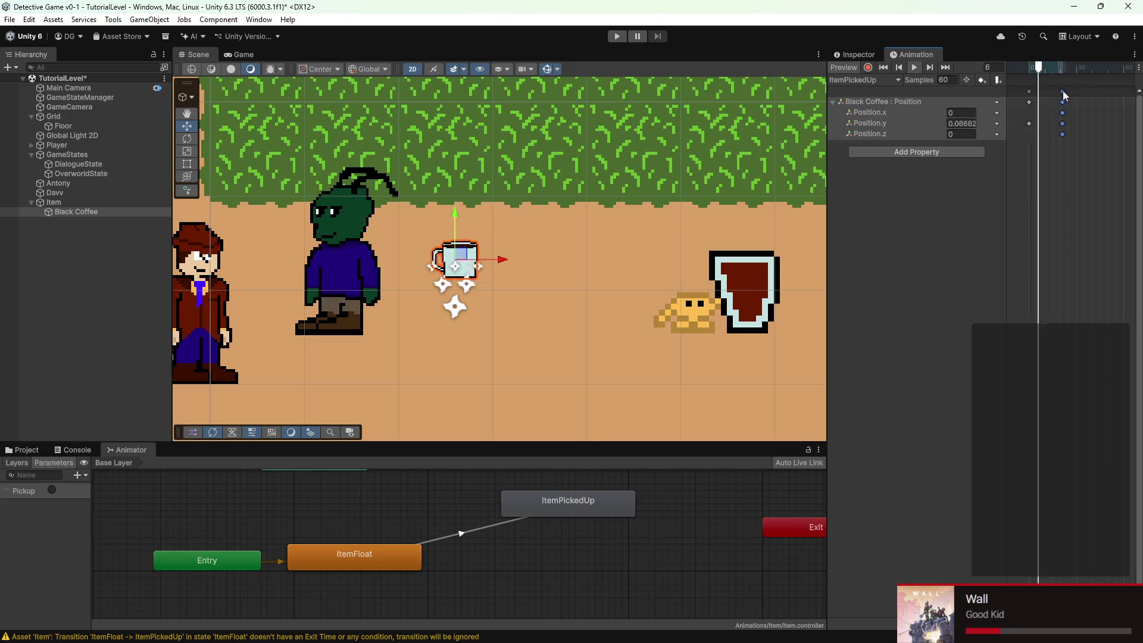
left_click(1051, 177)
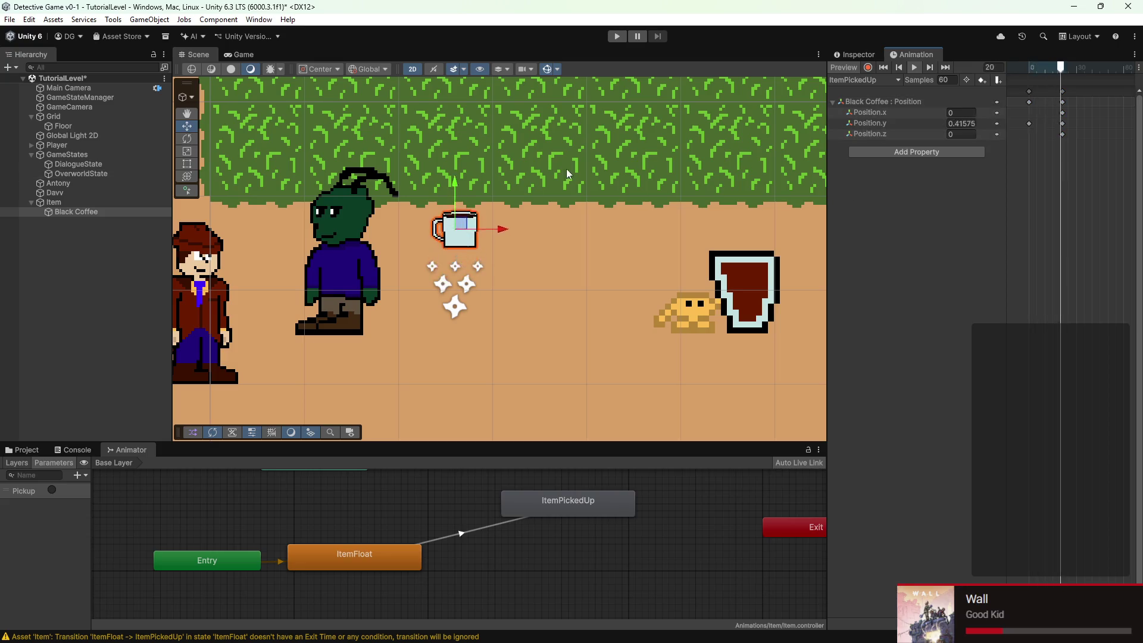
left_click(902, 152)
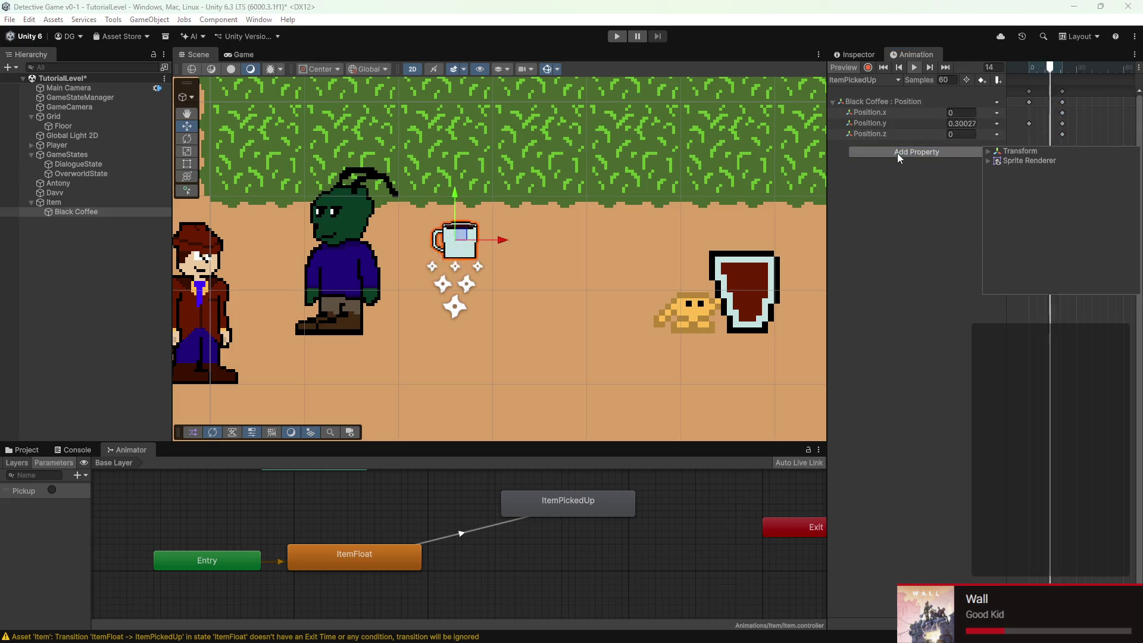
Add the Sprite Renderer Color track to the ItemPickedUp clip
left_click(991, 161)
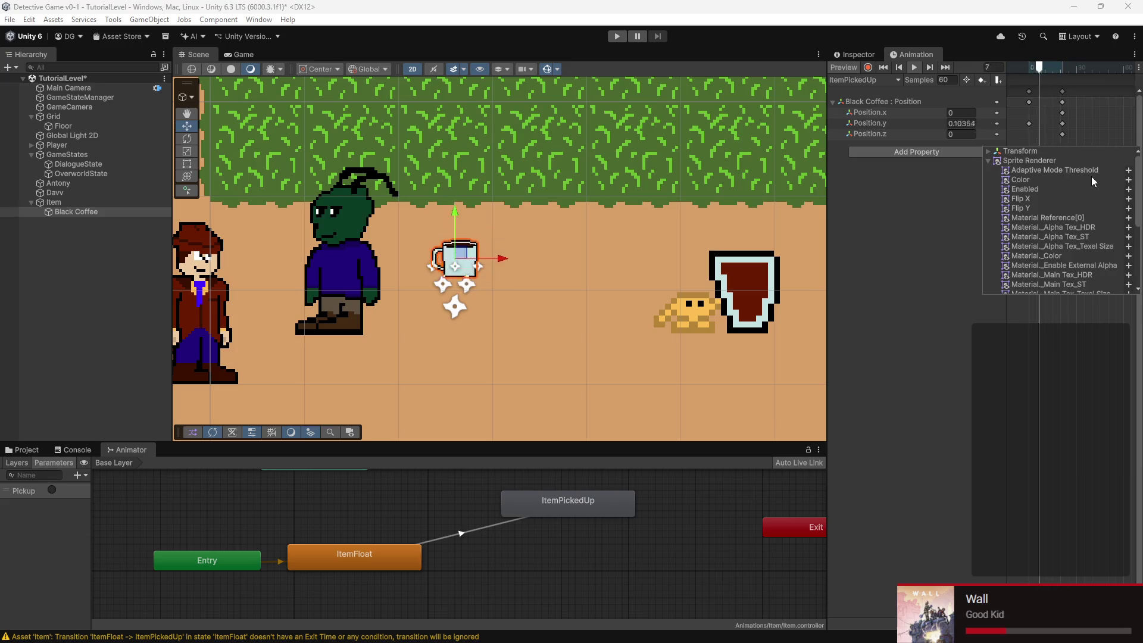
left_click(1129, 178)
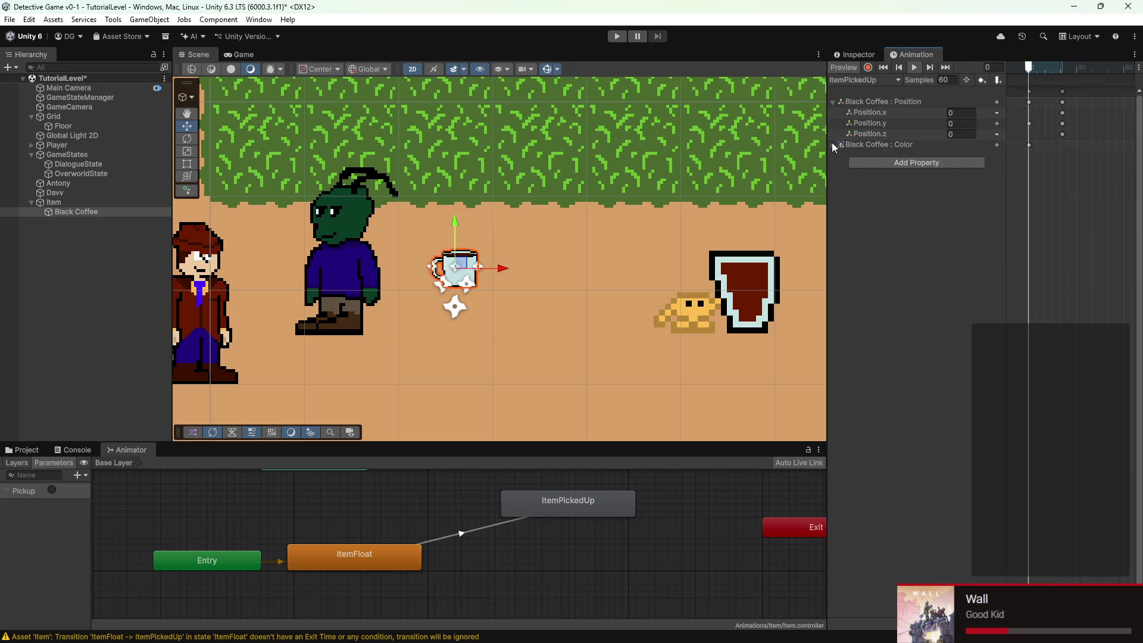
left_click(833, 145)
left_click(1049, 66)
left_click_drag(1049, 65, 1028, 66)
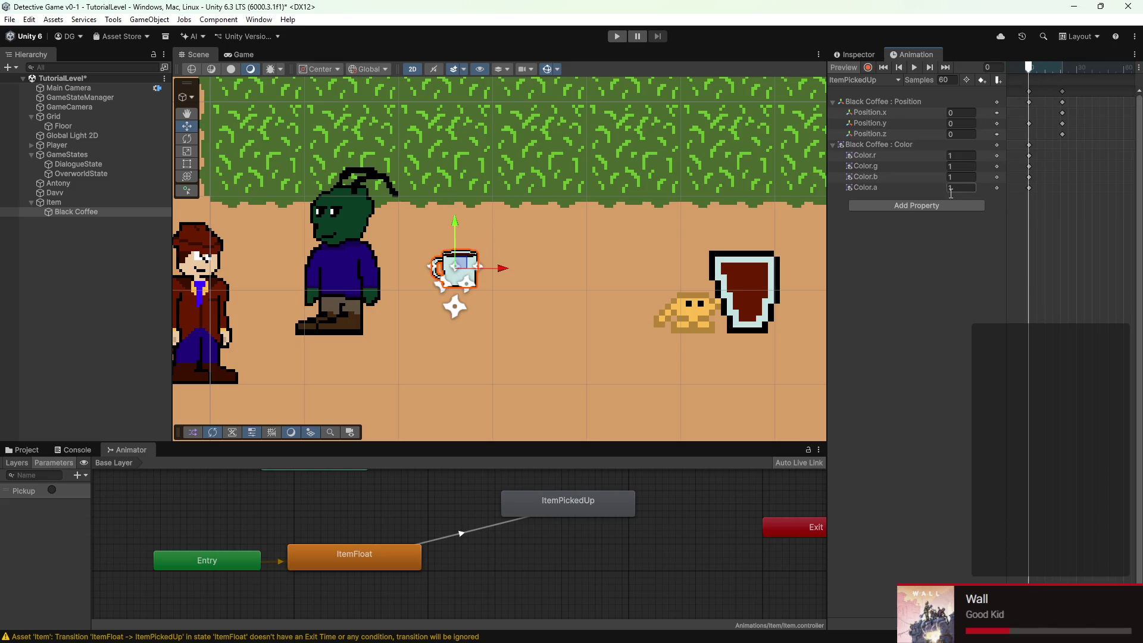
Set Color.a to 0 at the end keyframe and preview the rise-and-fade
left_click(1062, 68)
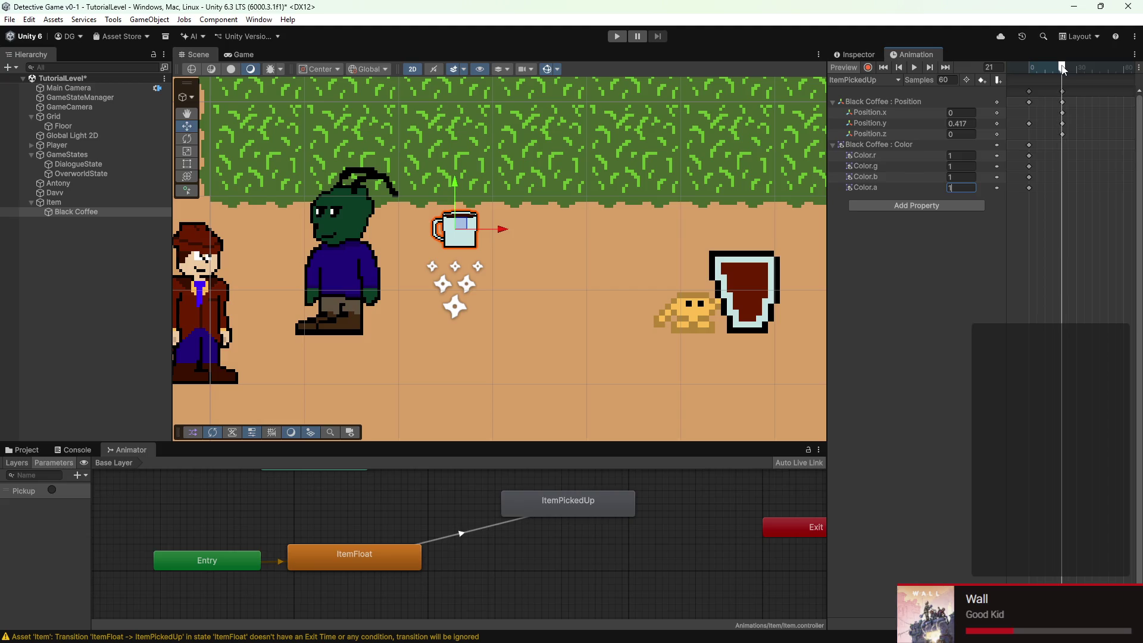
key("BackSpace")
type("0")
key("Return")
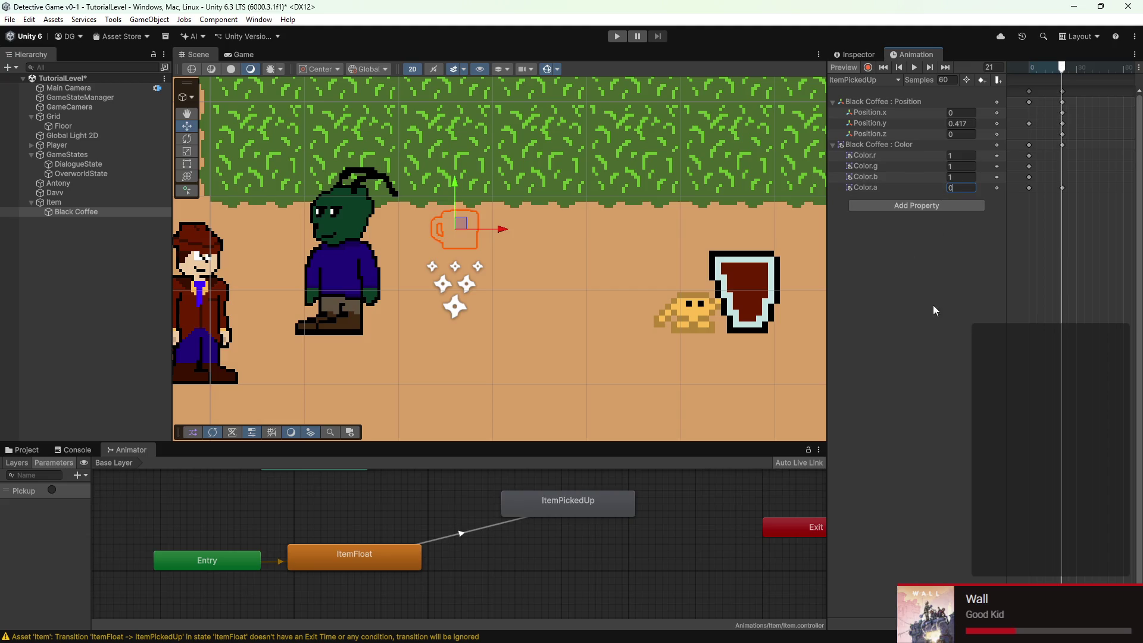
key("space")
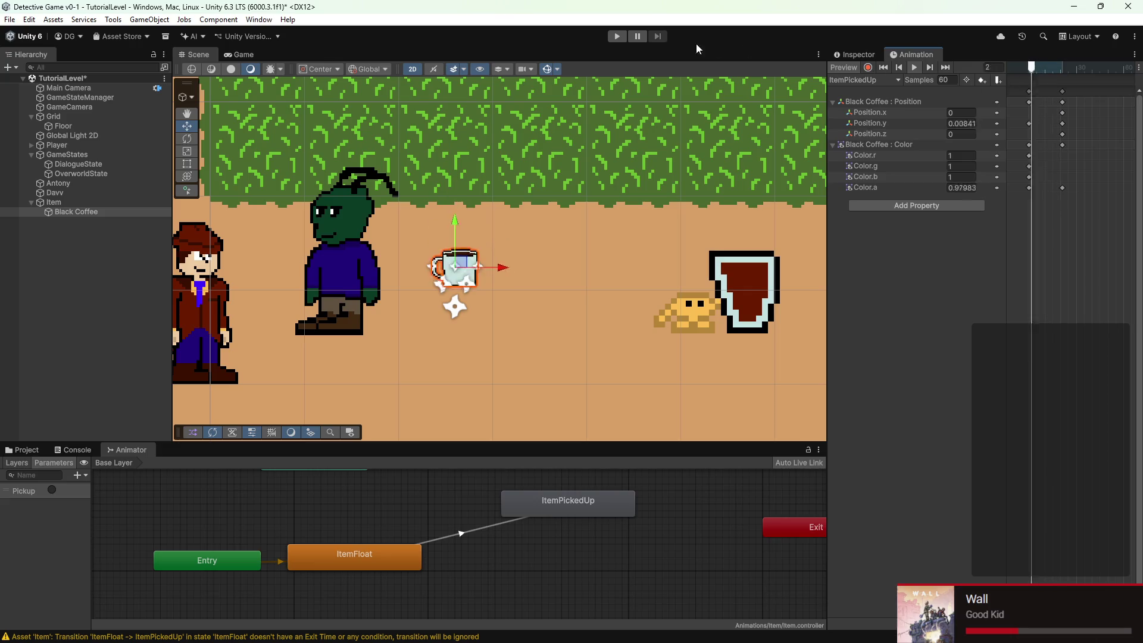
key("ctrl+2")
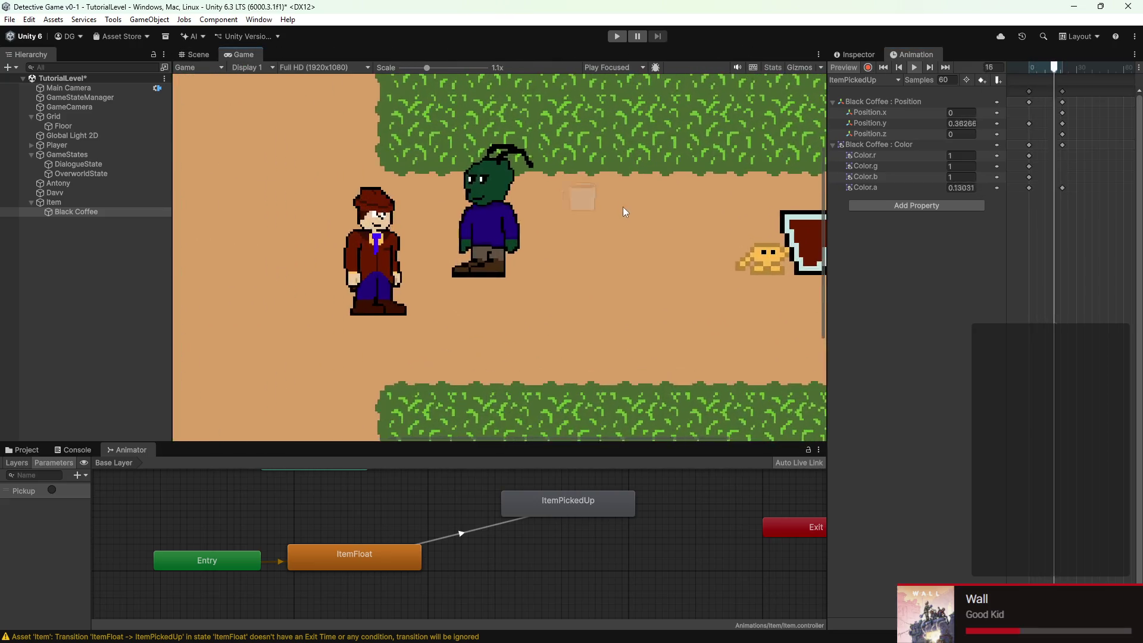
Zoom the Game view out to 0.57x and show Black Coffee's components in the Inspector
scroll(616, 208, "up", 2)
scroll(569, 288, "up", 2)
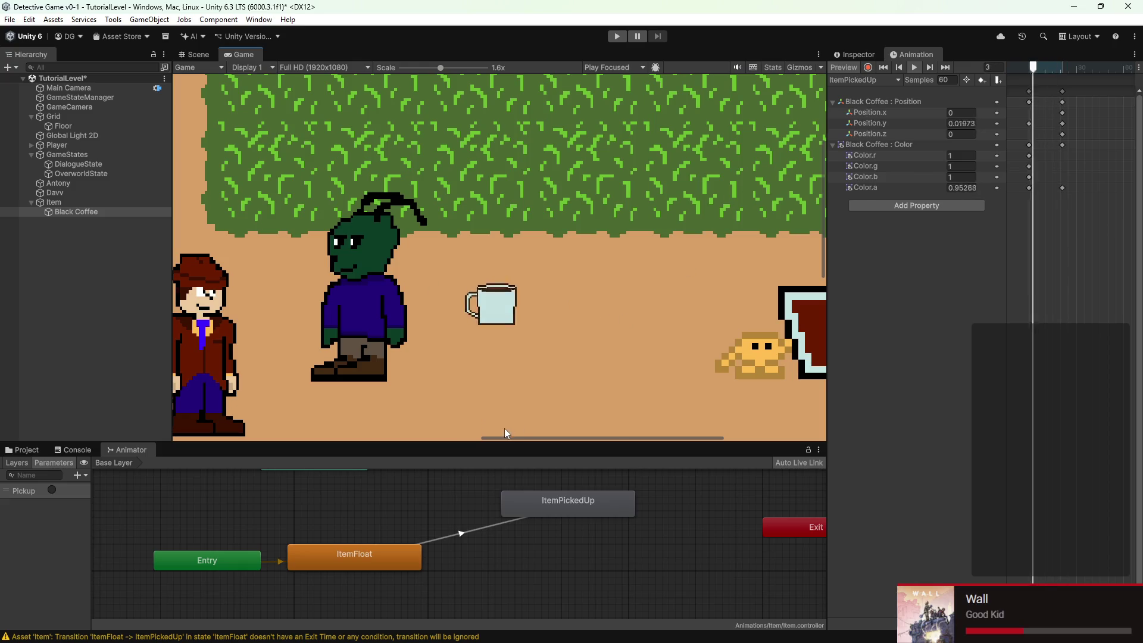
scroll(503, 351, "down", 4)
scroll(495, 358, "down", 3)
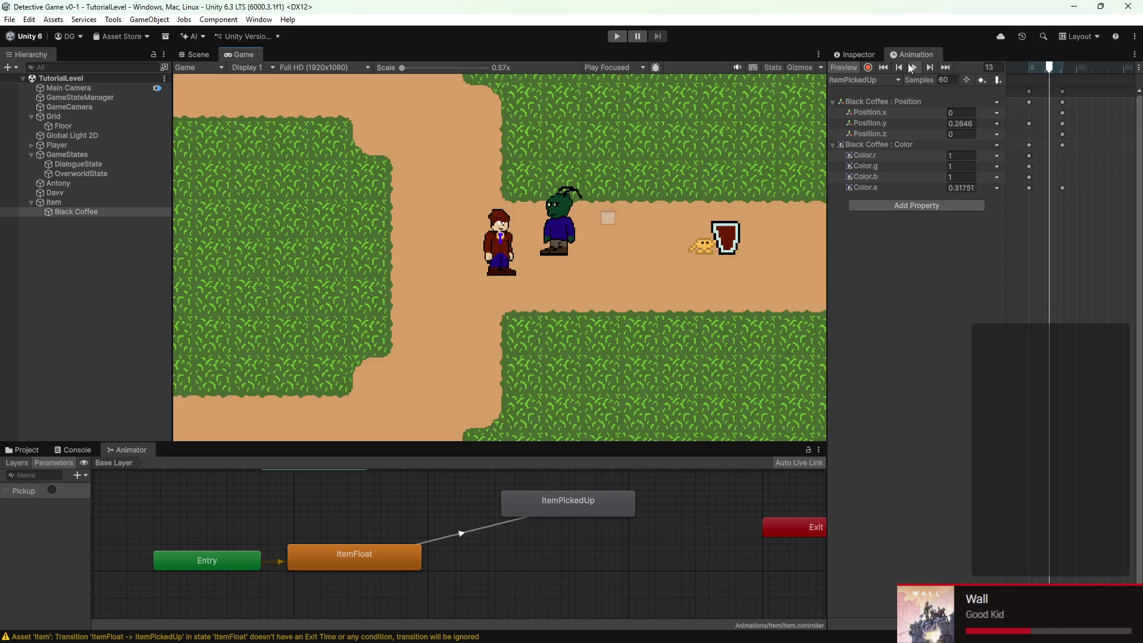
left_click(854, 53)
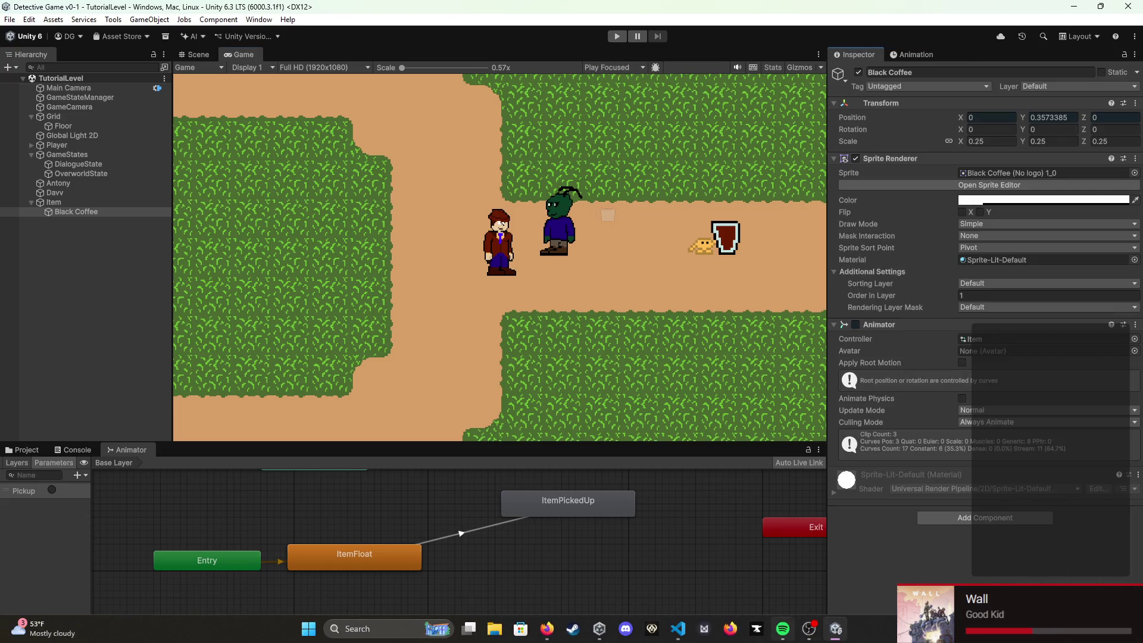
Replace the //pickup comment with animator.SetTrigger("Pickup"); and save Item.cs
left_click(673, 635)
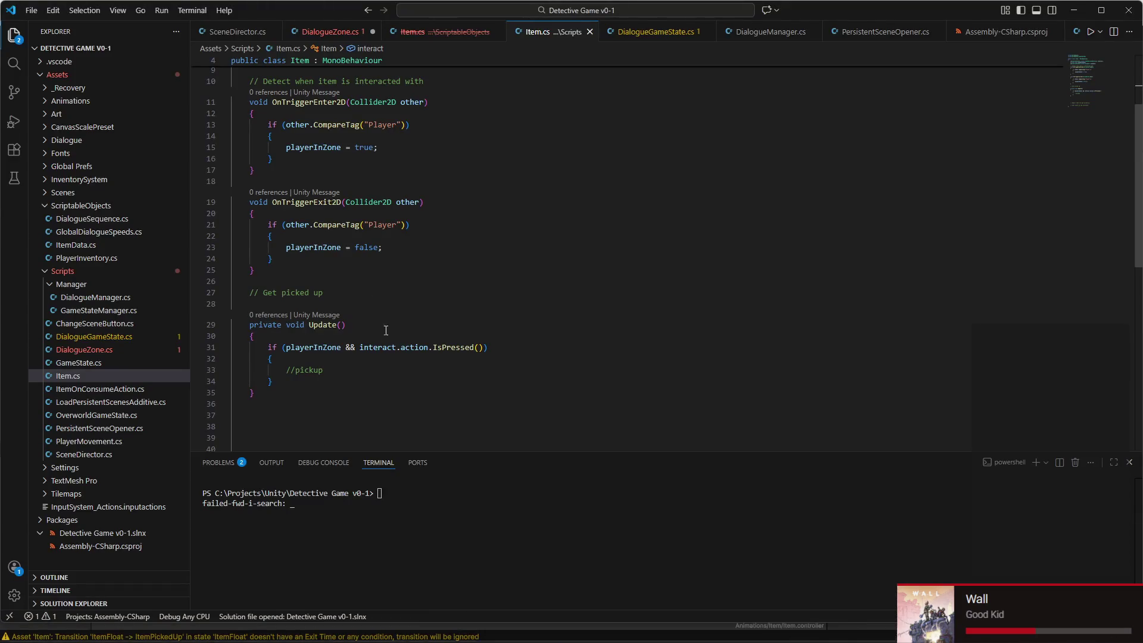
triple_click(315, 367)
key("Return")
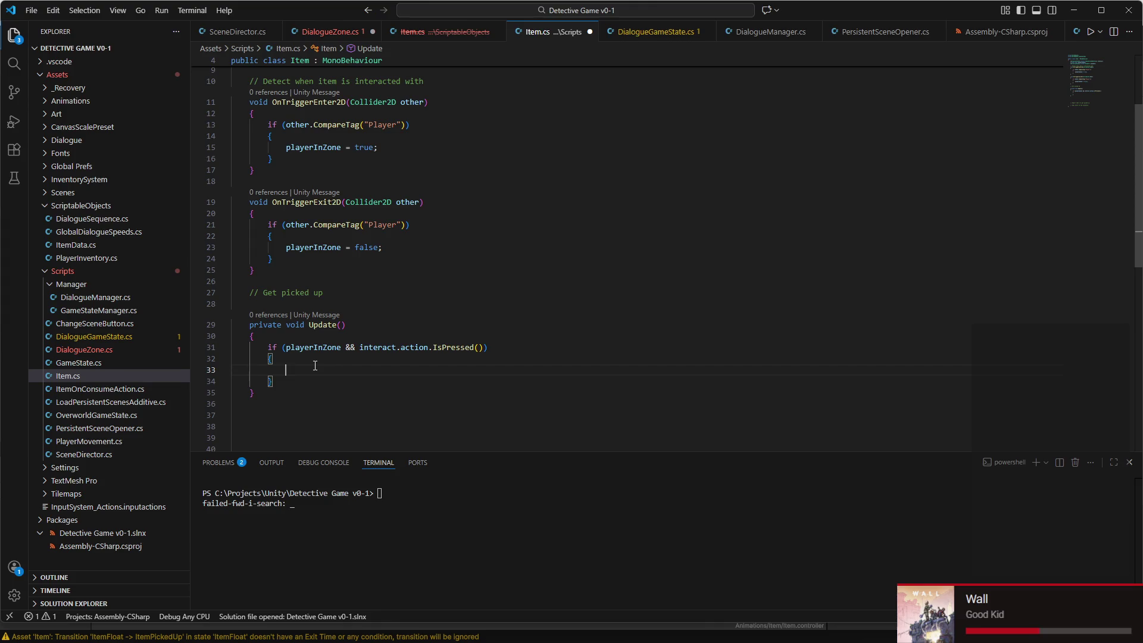
type("animator.SetTrigger")
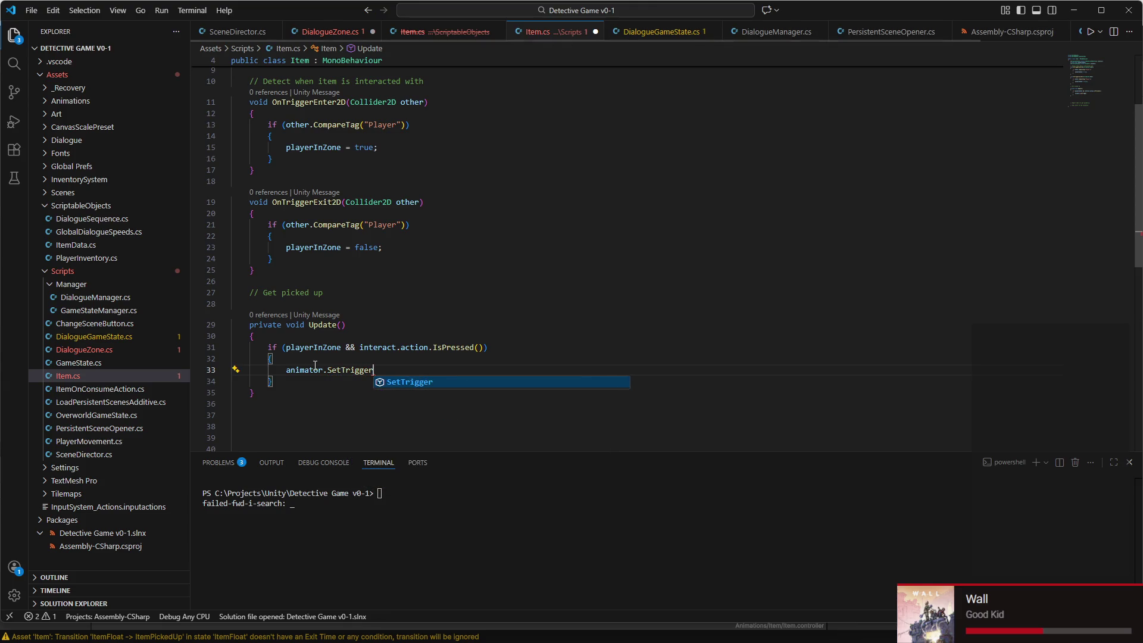
type("(\"Pickup")
left_click(434, 368)
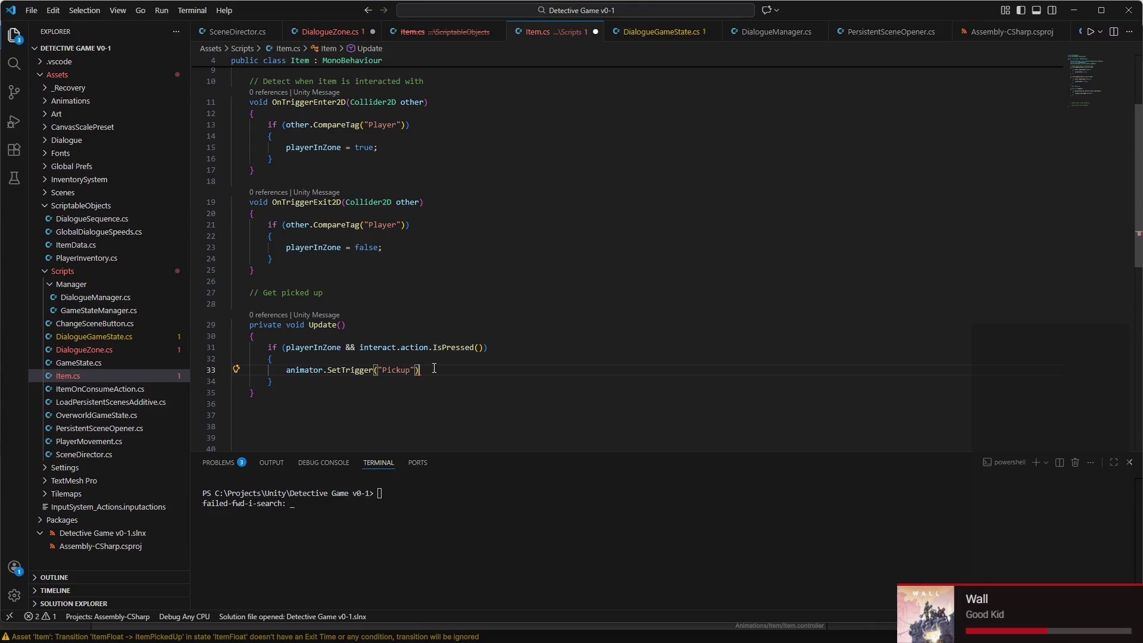
type(";")
key("ctrl+s")
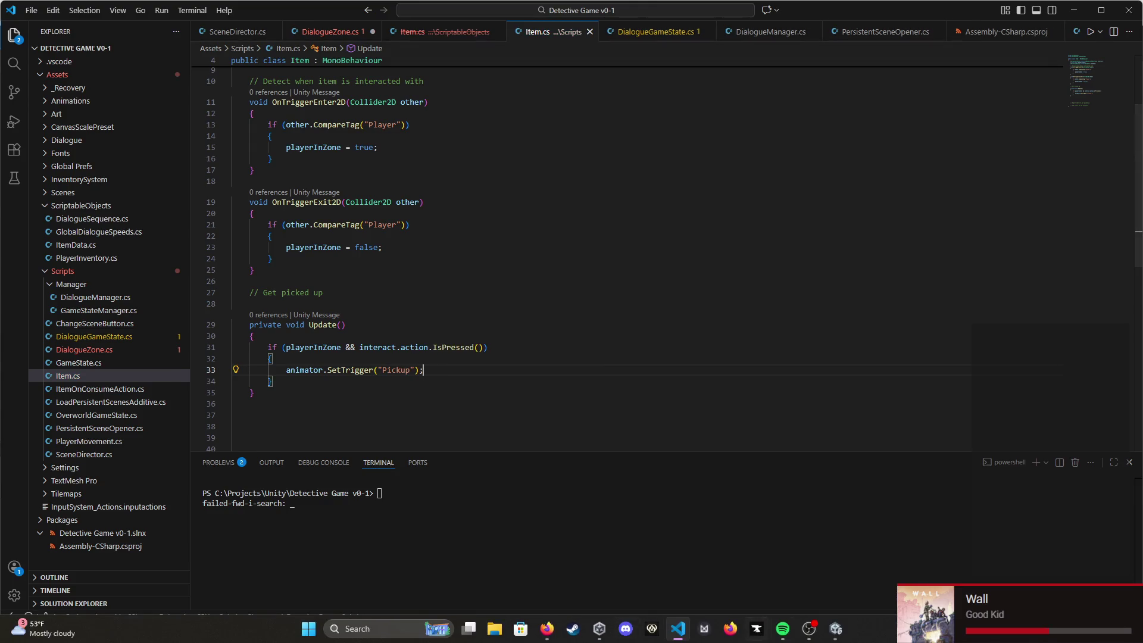
left_click(835, 629)
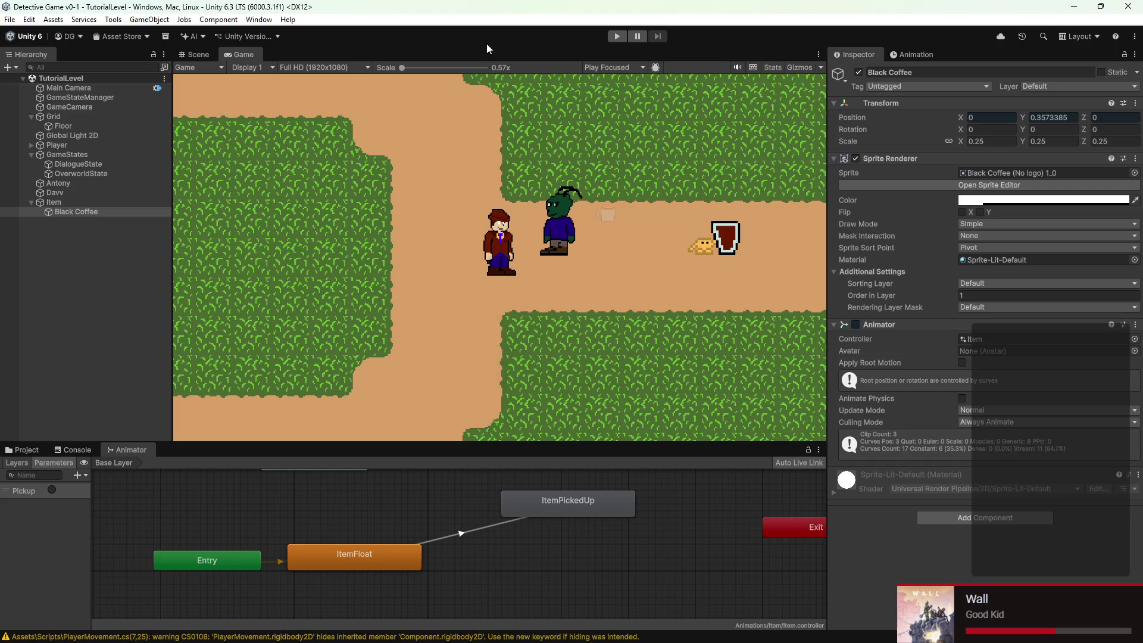
left_click(618, 37)
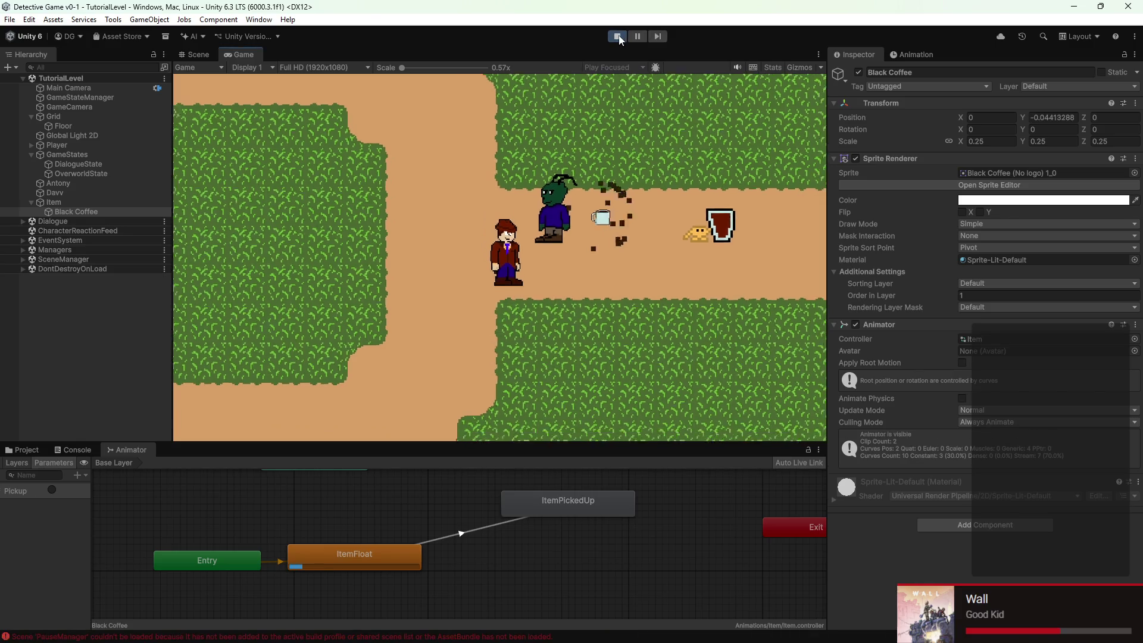
key("w")
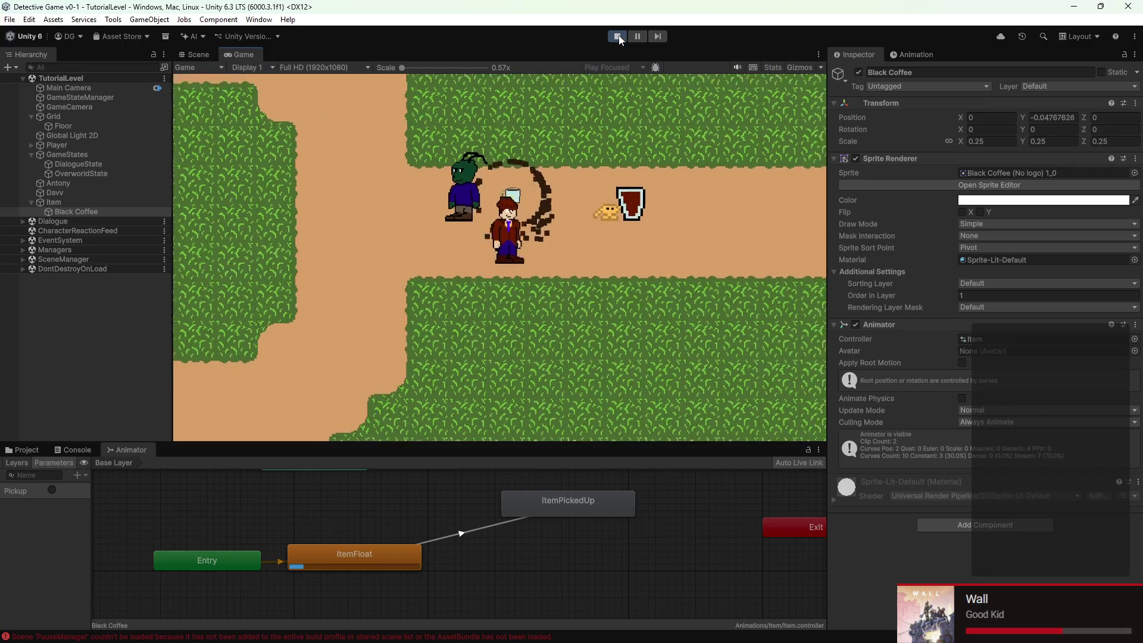
key("w")
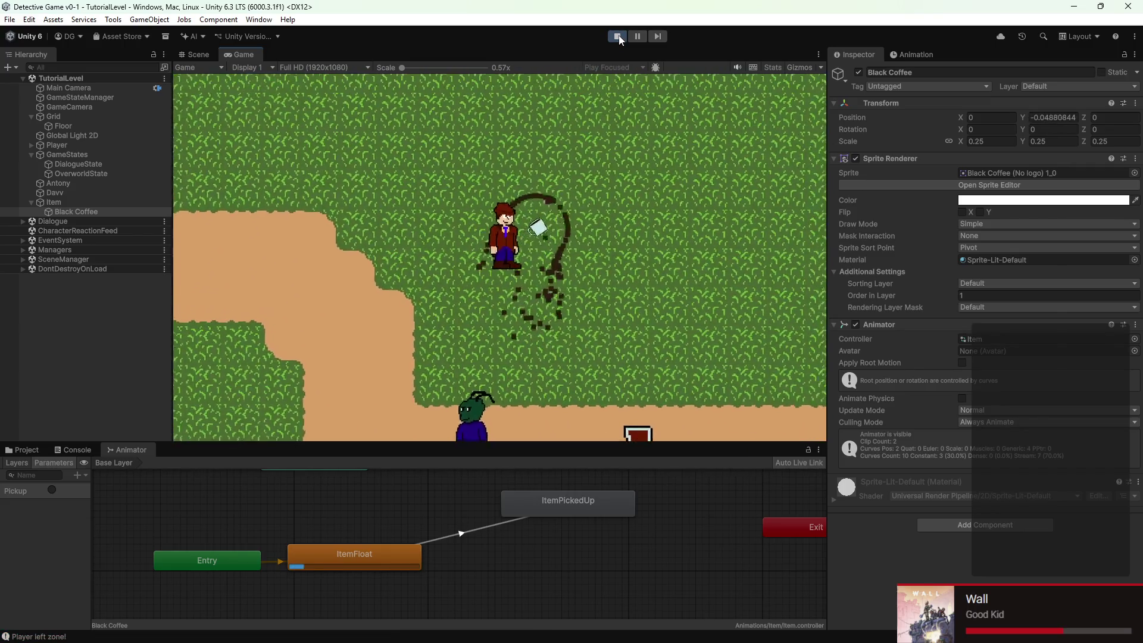
key("w")
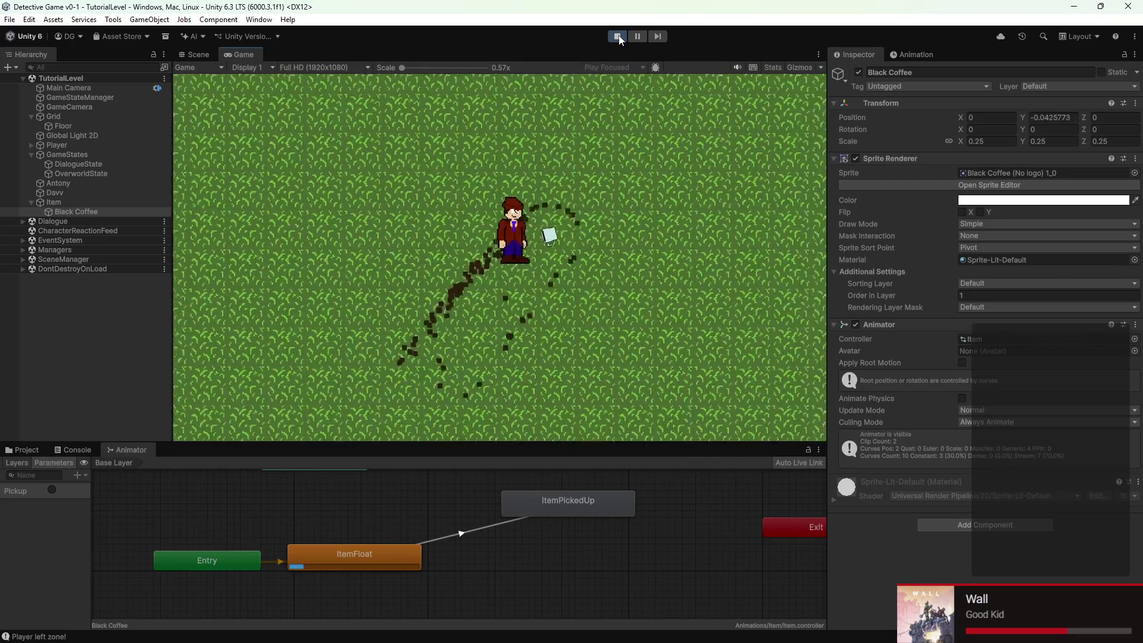
key("w")
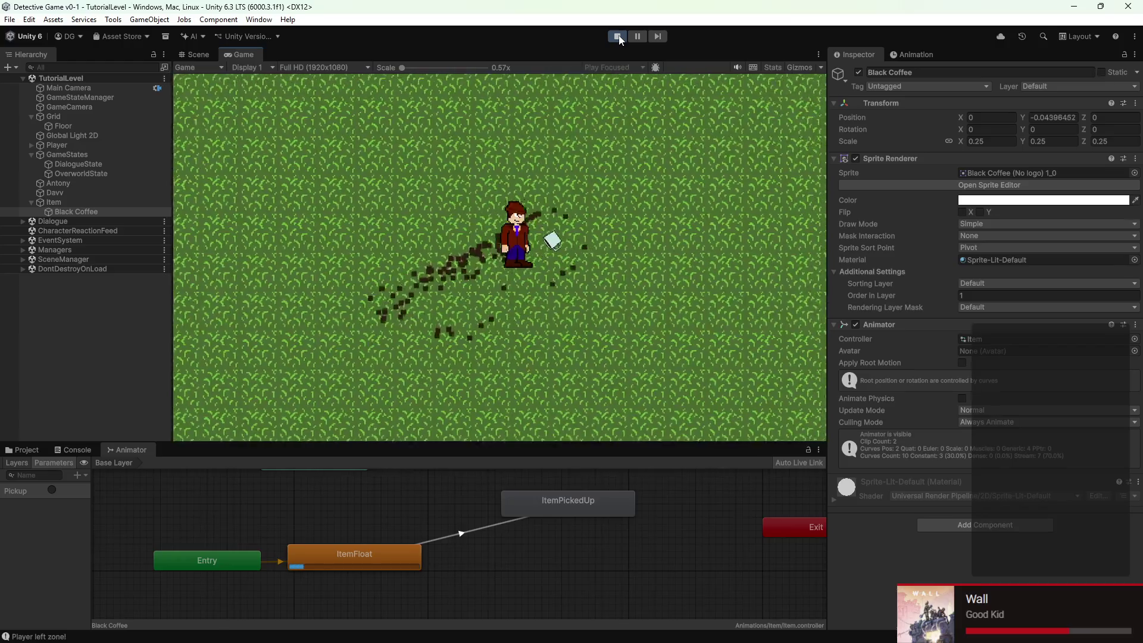
key("w")
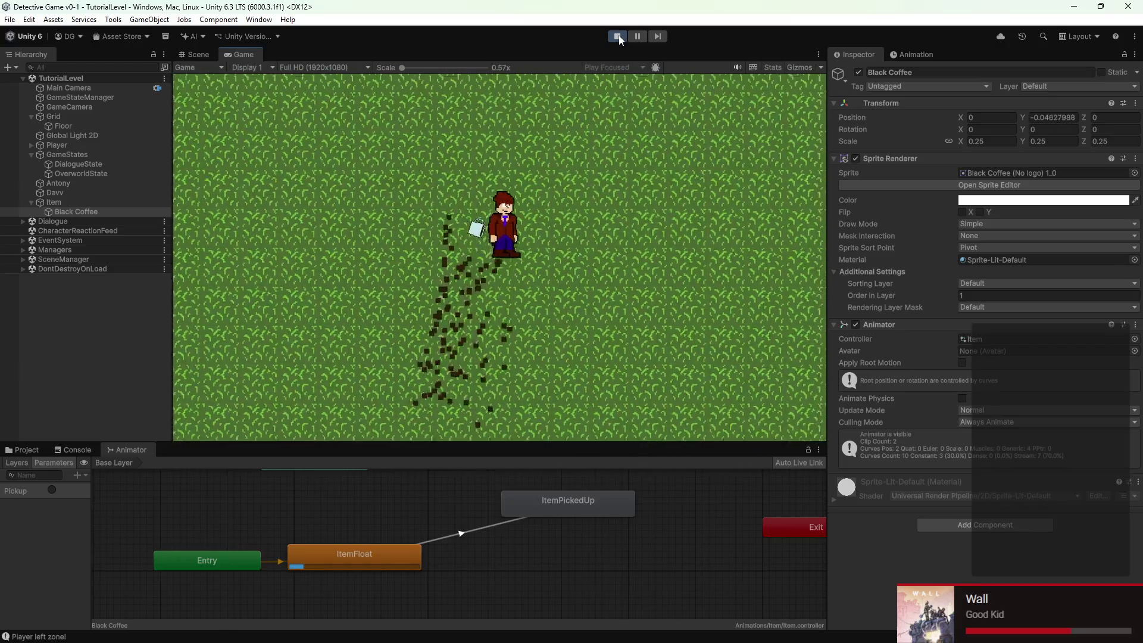
key("w")
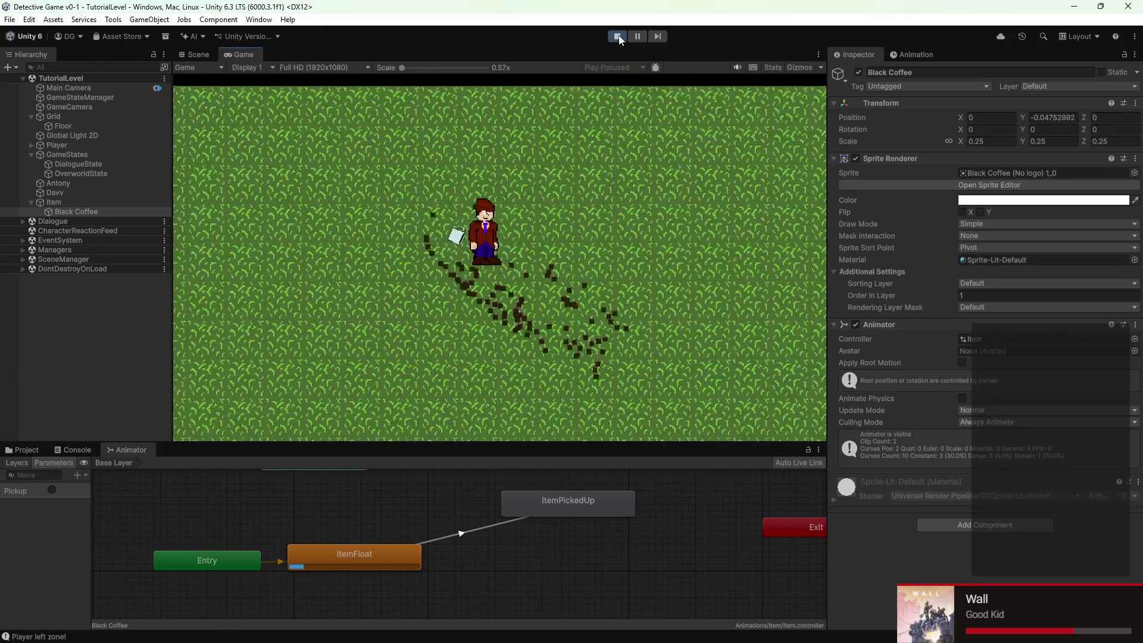
key("w")
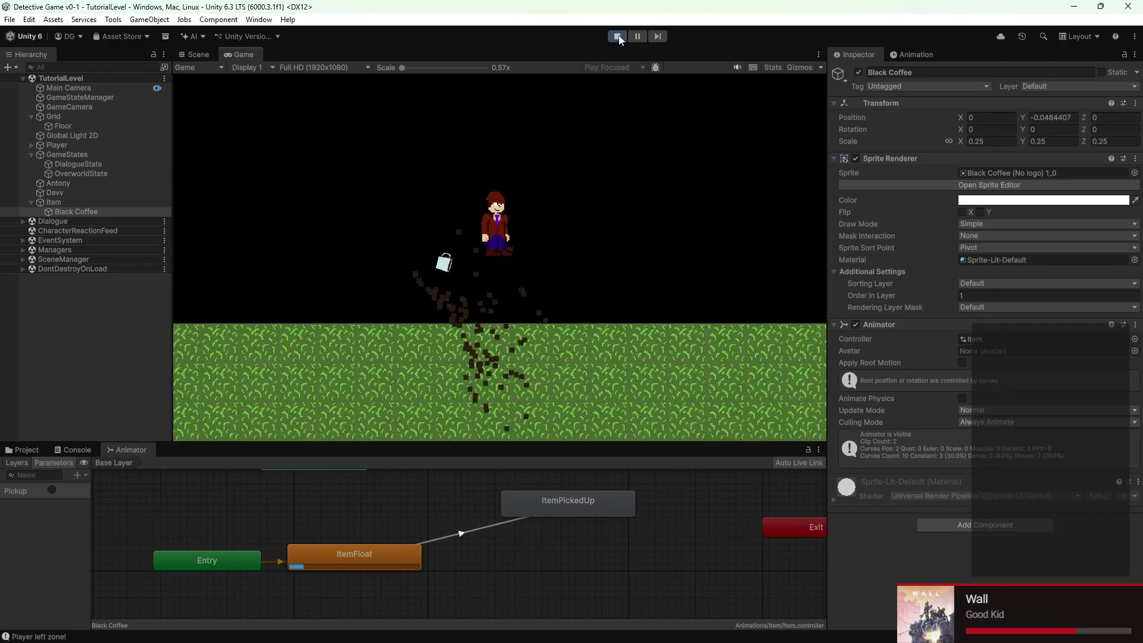
key("s")
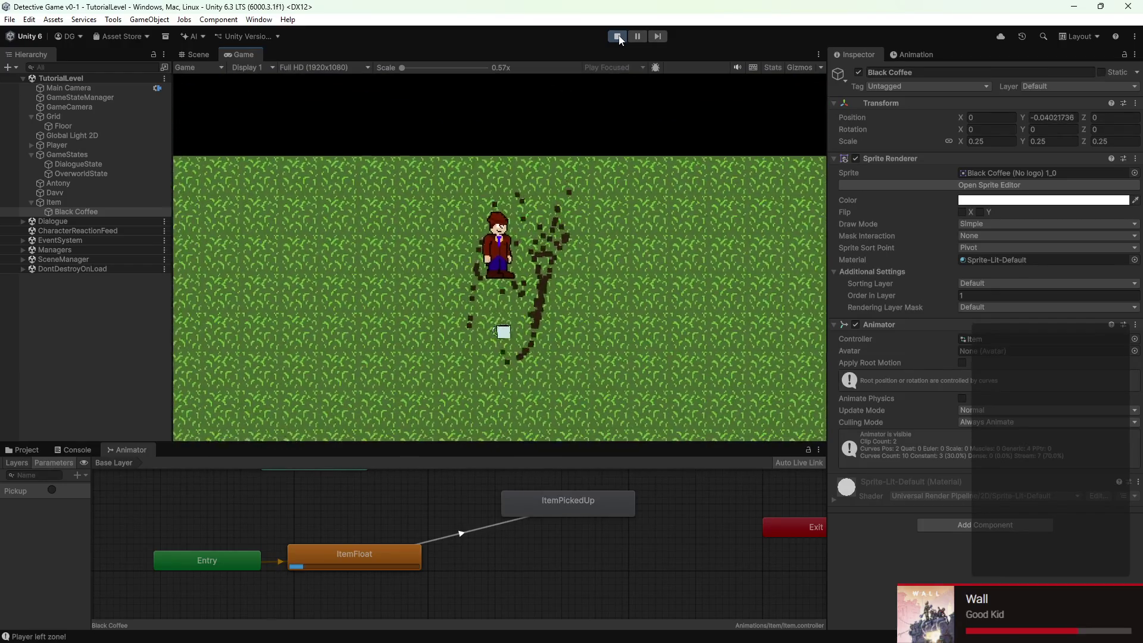
left_click(618, 38)
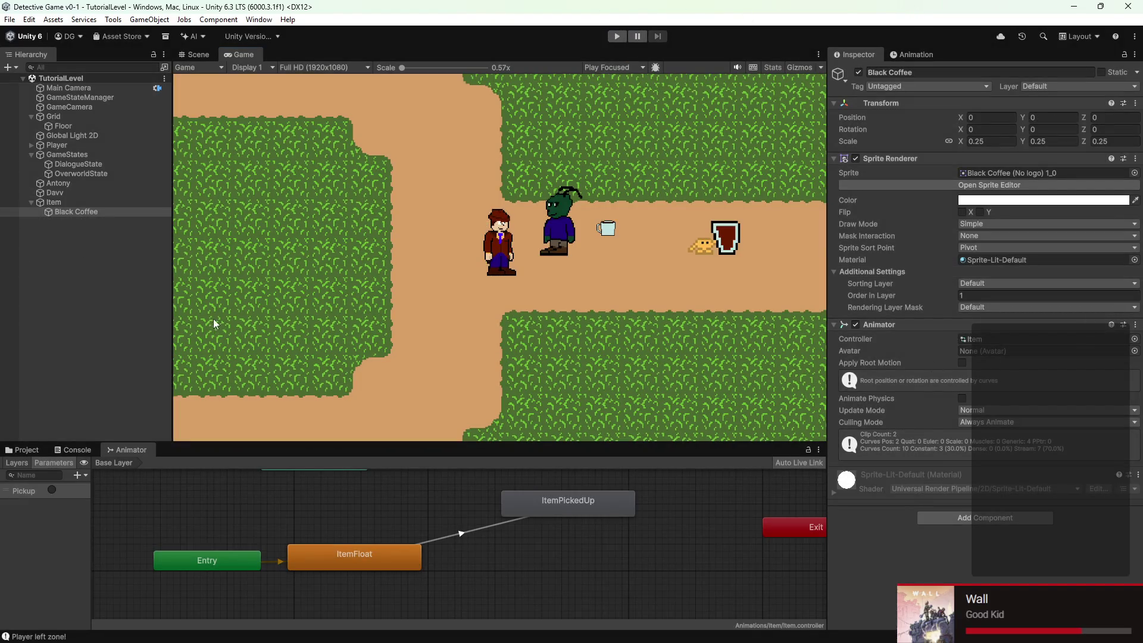
Tick Is Trigger on the Item's Circle Collider 2D and enter play mode
left_click(53, 202)
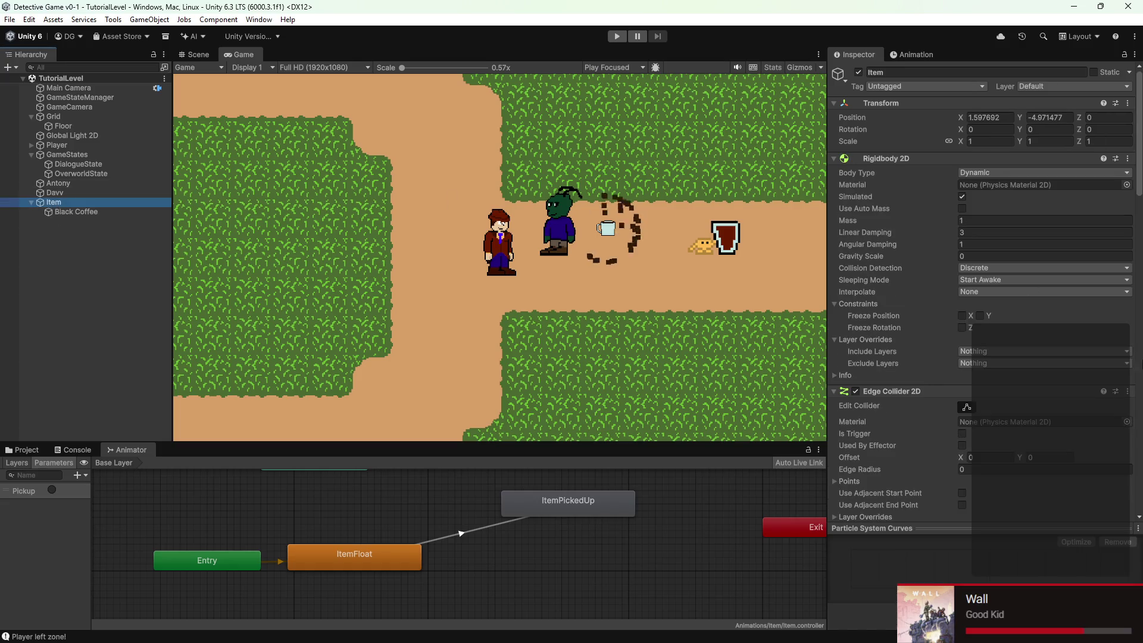
scroll(1084, 382, "down", 10)
scroll(1089, 353, "down", 10)
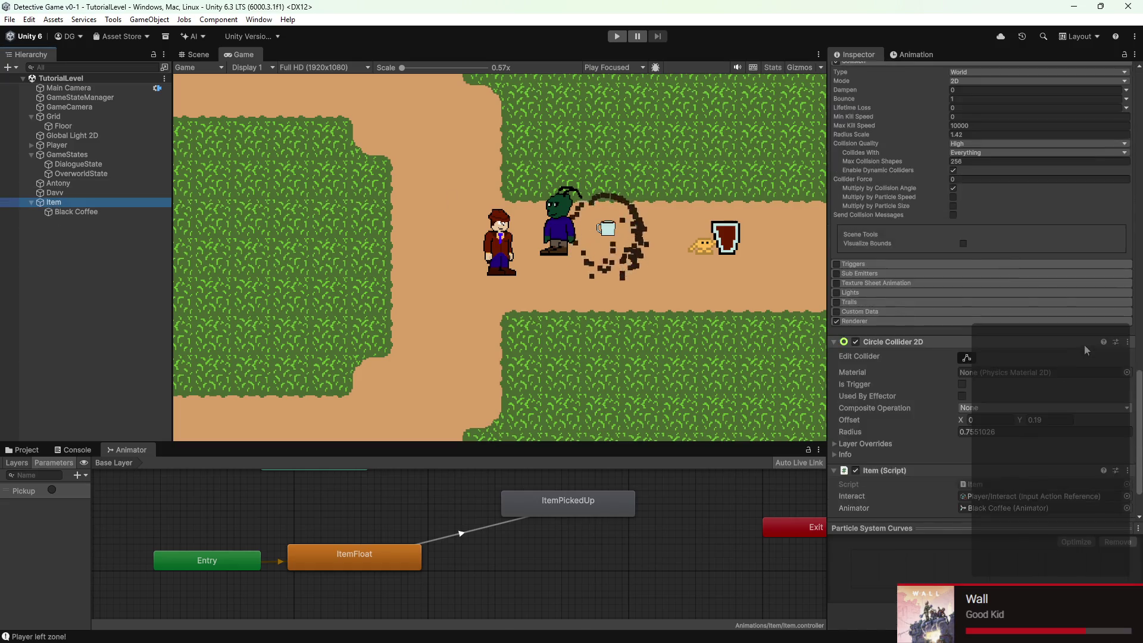
left_click(962, 322)
left_click(962, 323)
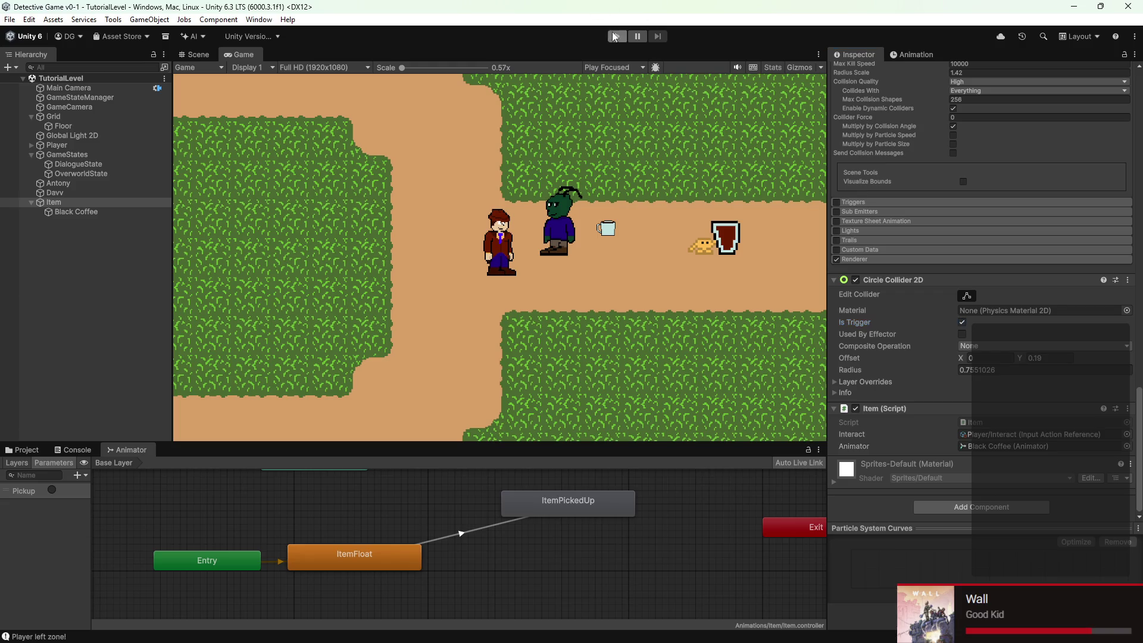
left_click(615, 37)
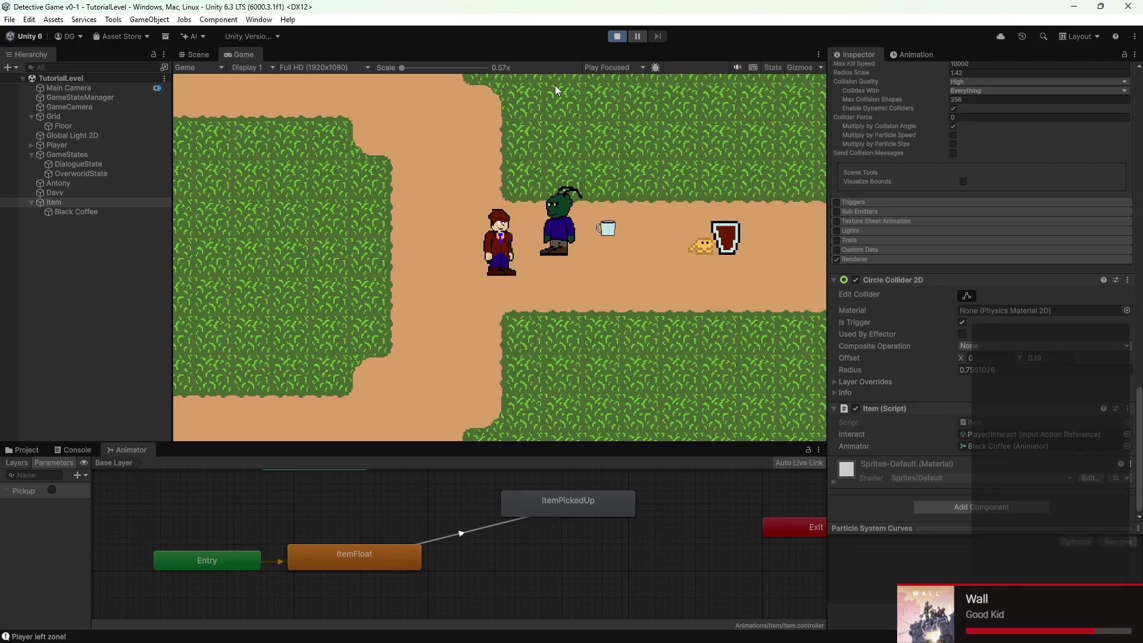
Walk the detective with W, A, S and D onto the coffee cup to trigger the ItemPickedUp animation
key("w")
key("d")
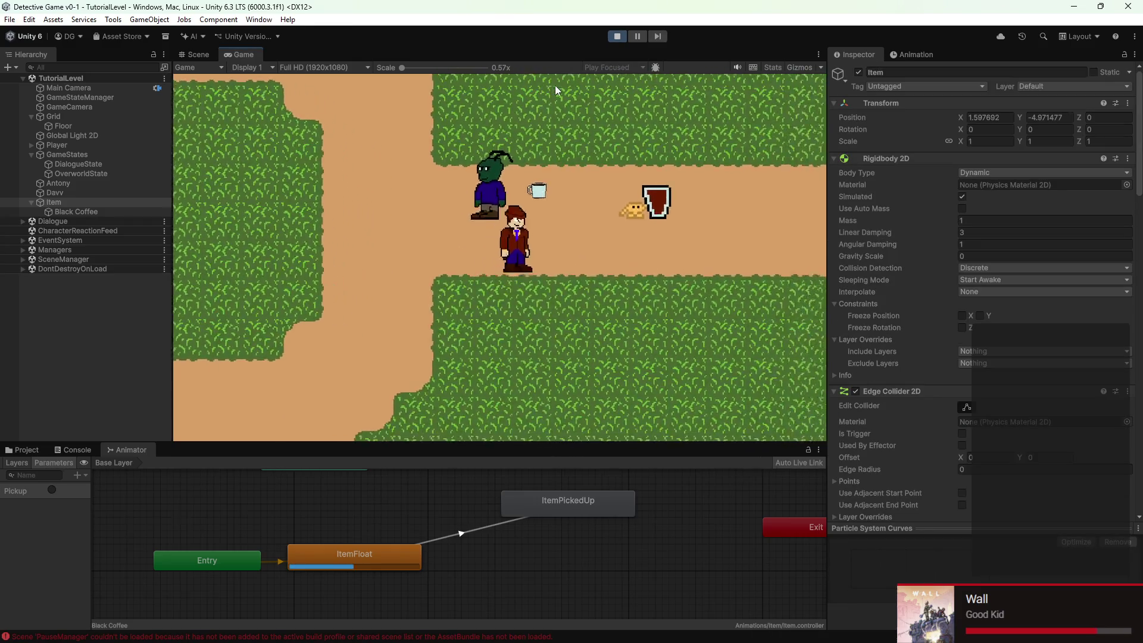
key("w")
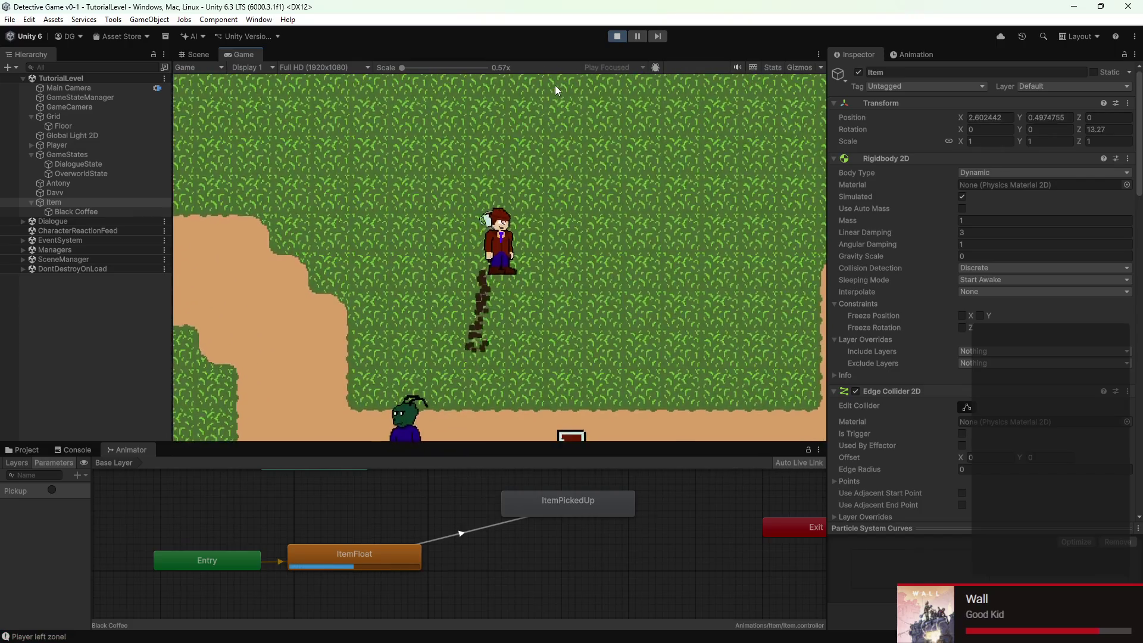
key("w")
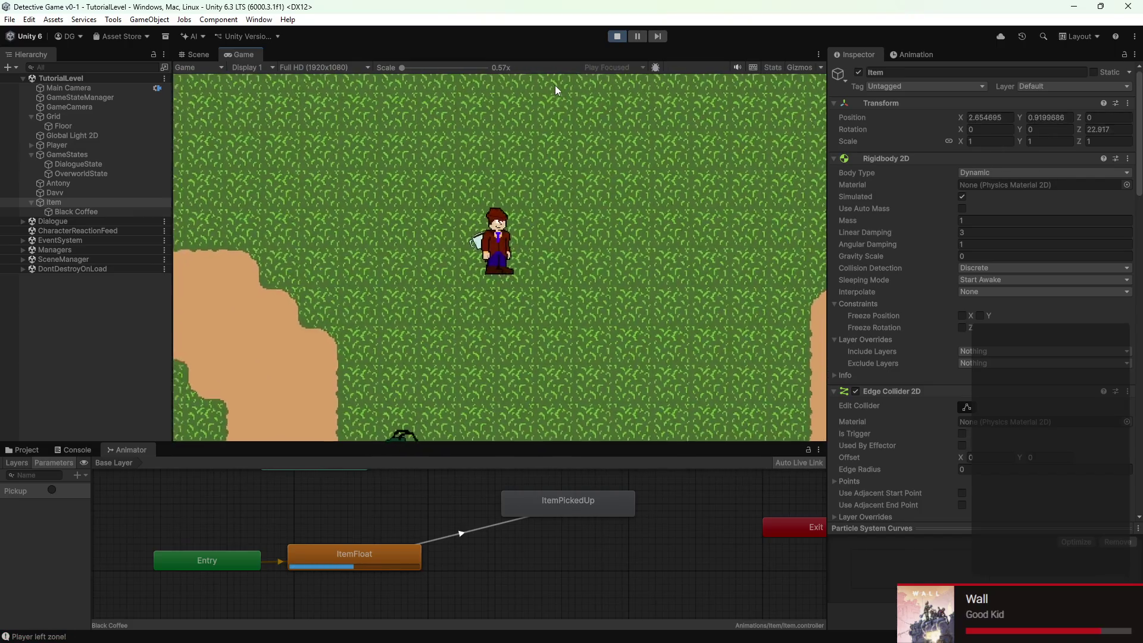
key("s")
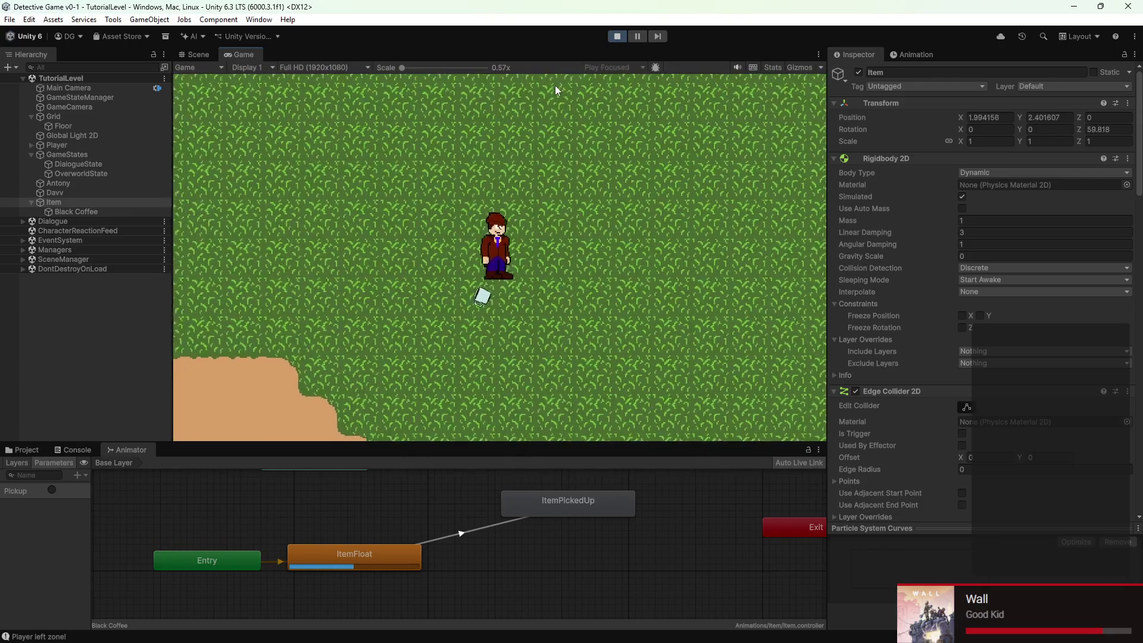
key("a")
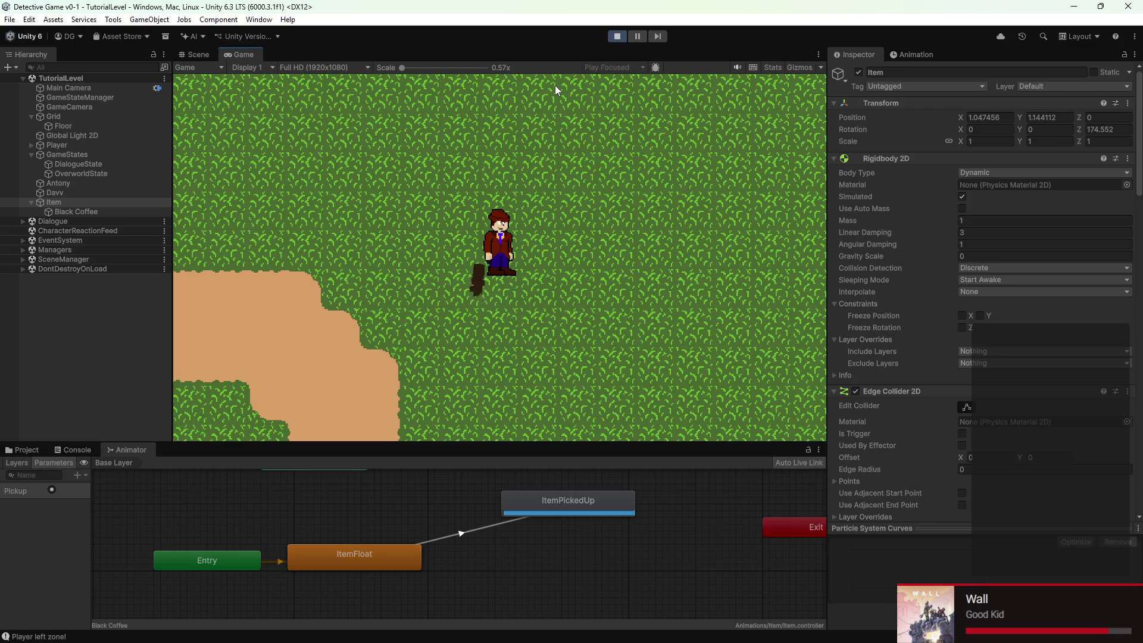
Walk around holding the picked-up cup, then stop play mode
key("w")
key("s")
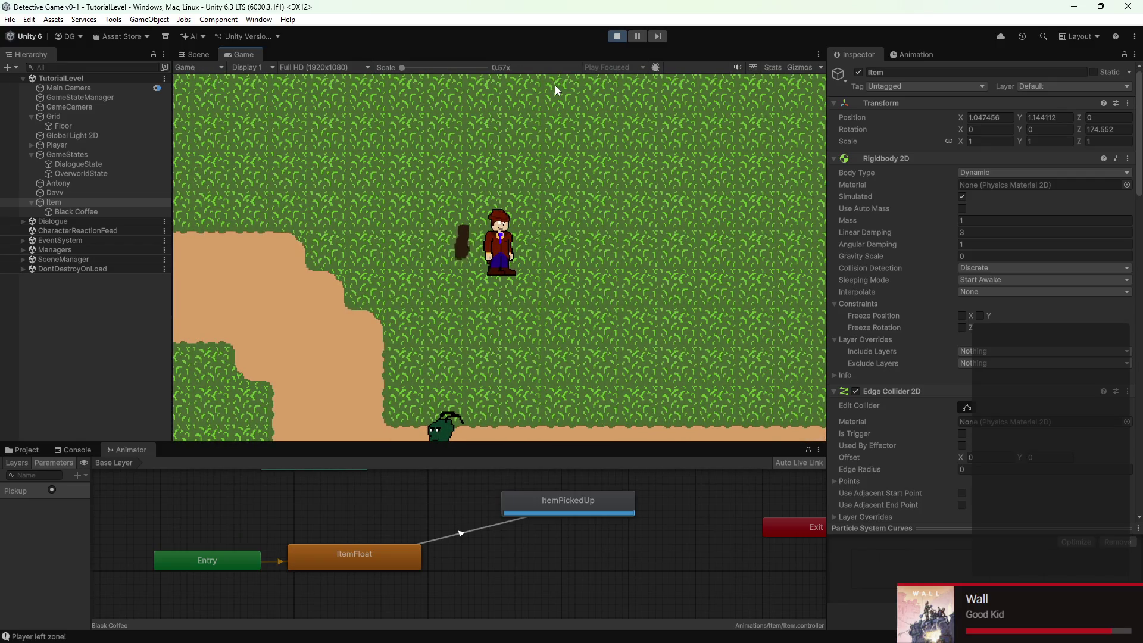
left_click(618, 37)
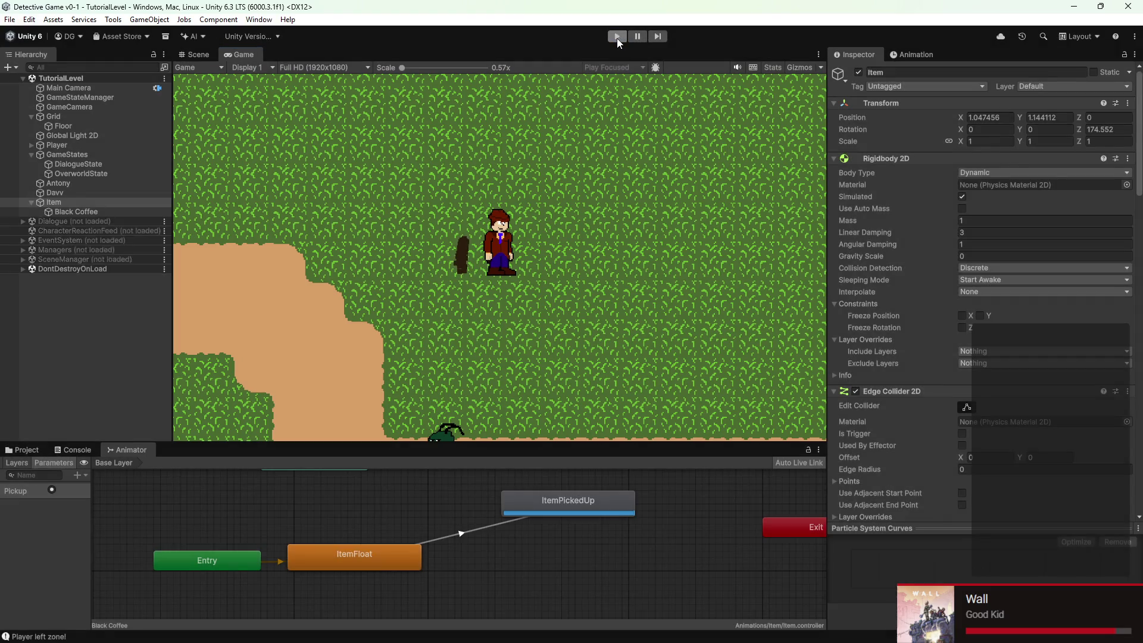
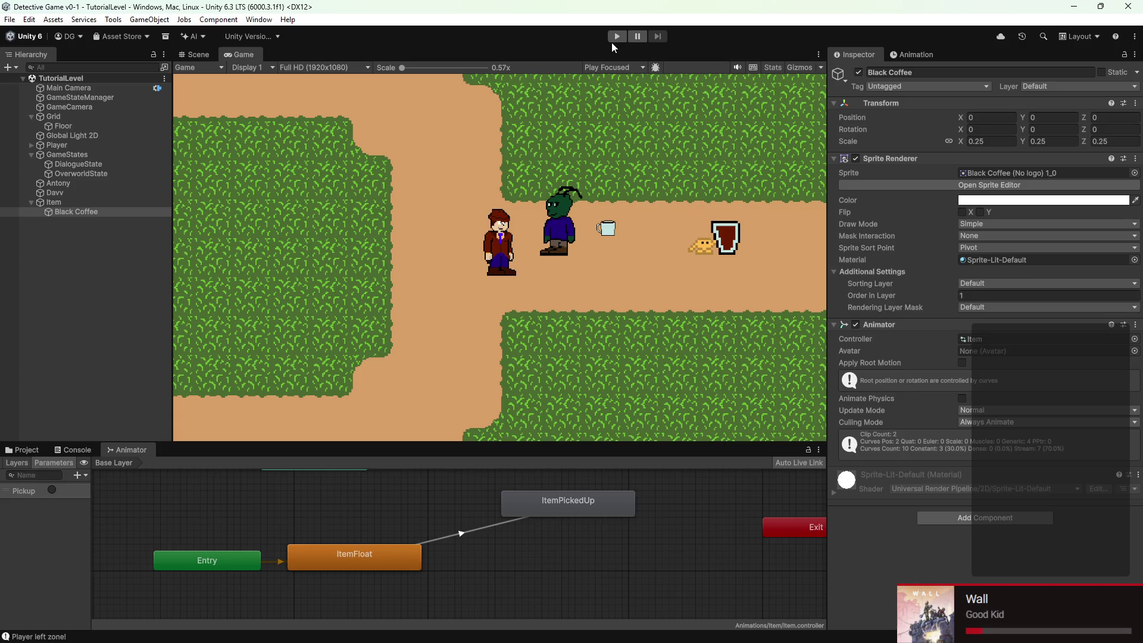
Playtest by walking the detective around the grass and path to the coffee cup, then stop
left_click(617, 34)
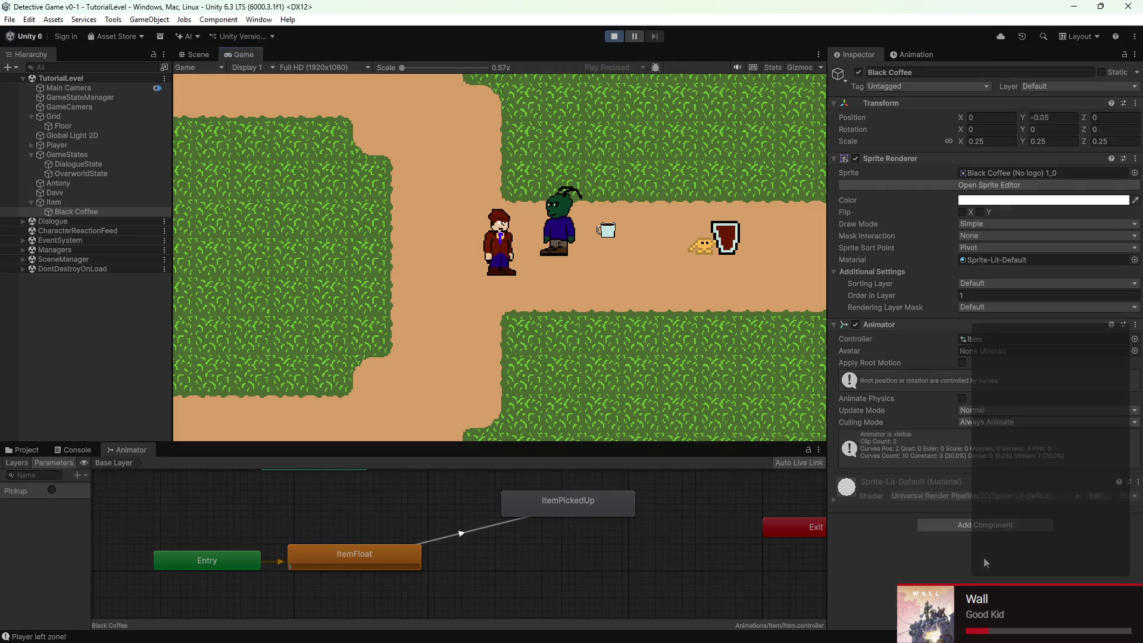
key("d")
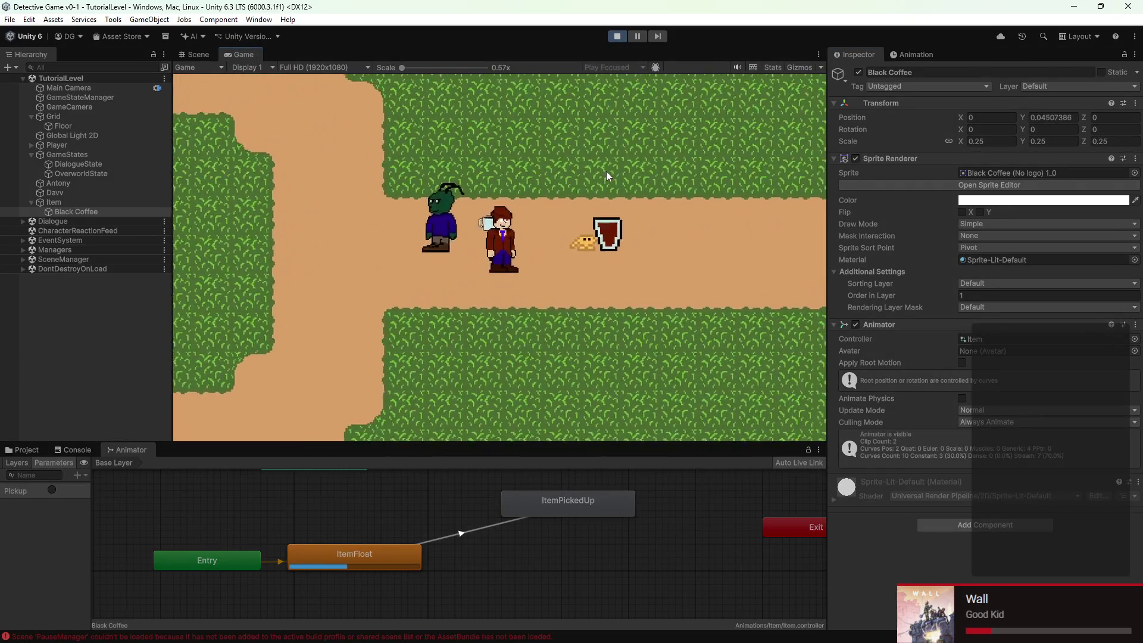
key("w")
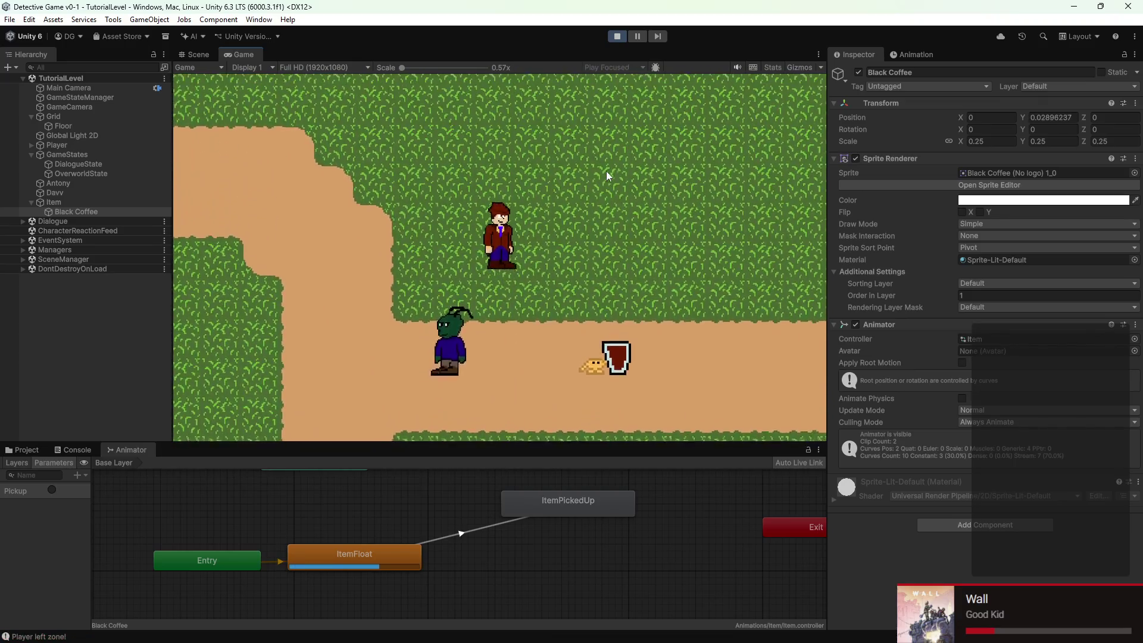
key("d")
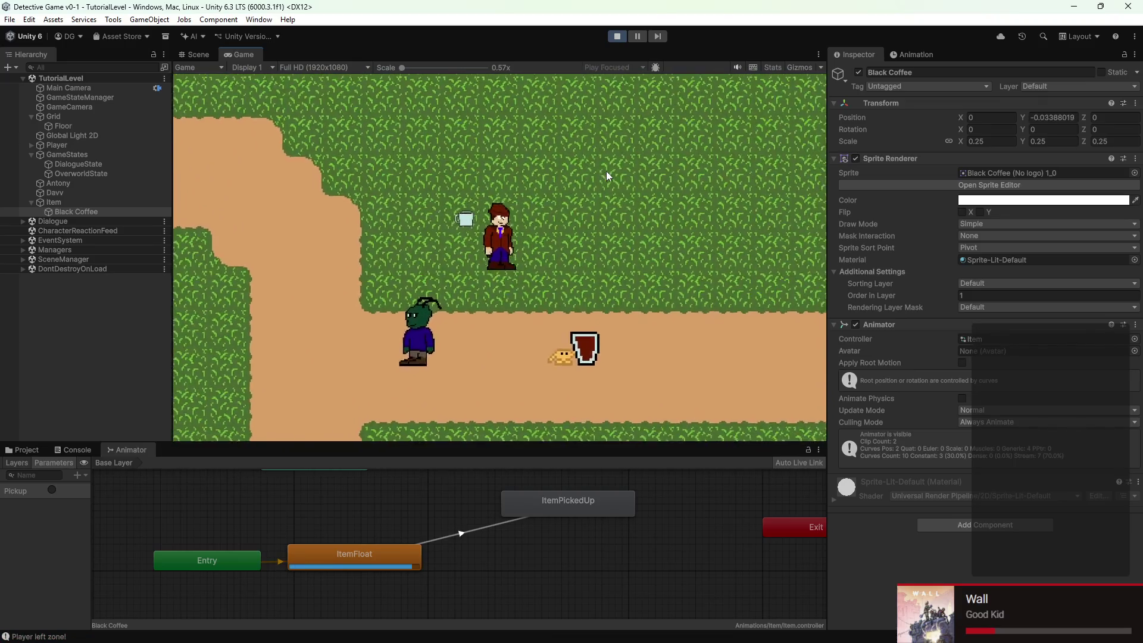
key("a")
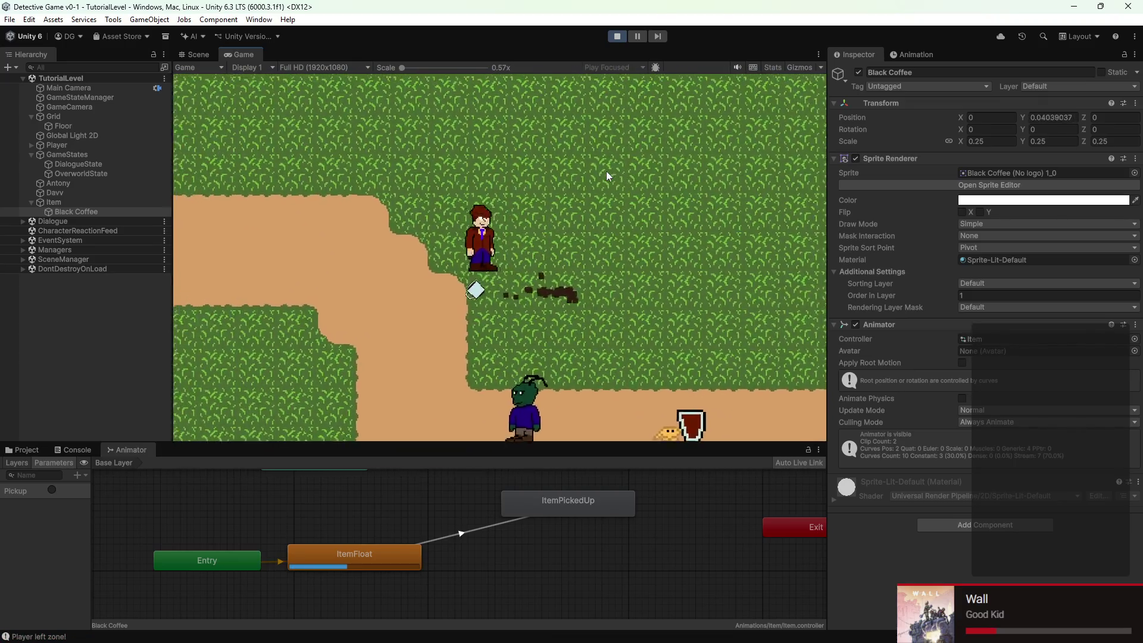
key("a")
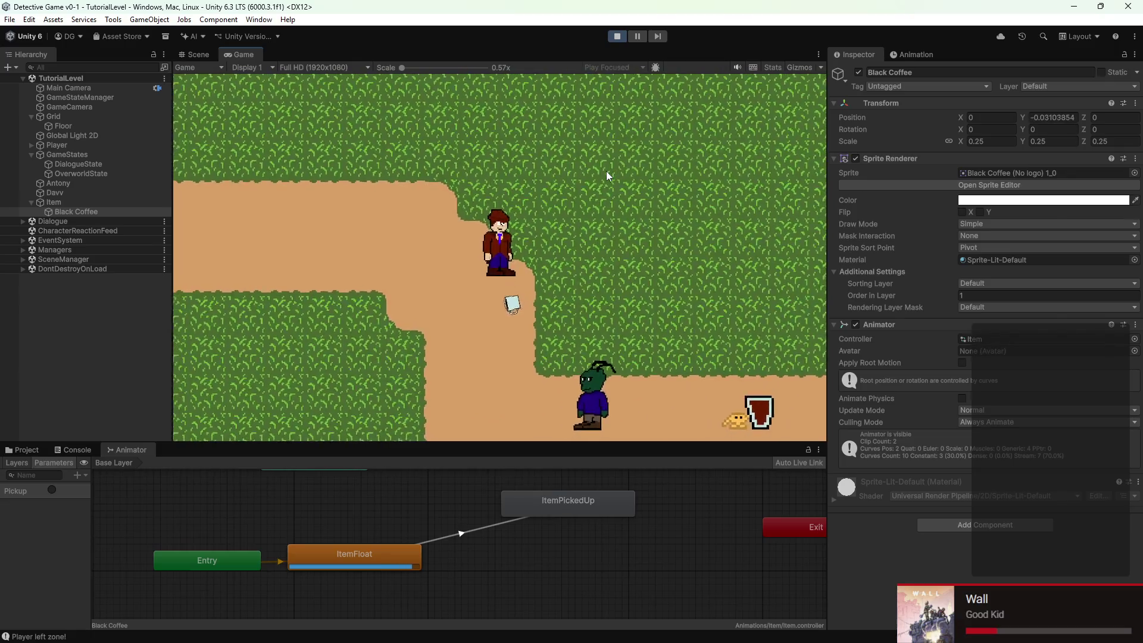
key("s")
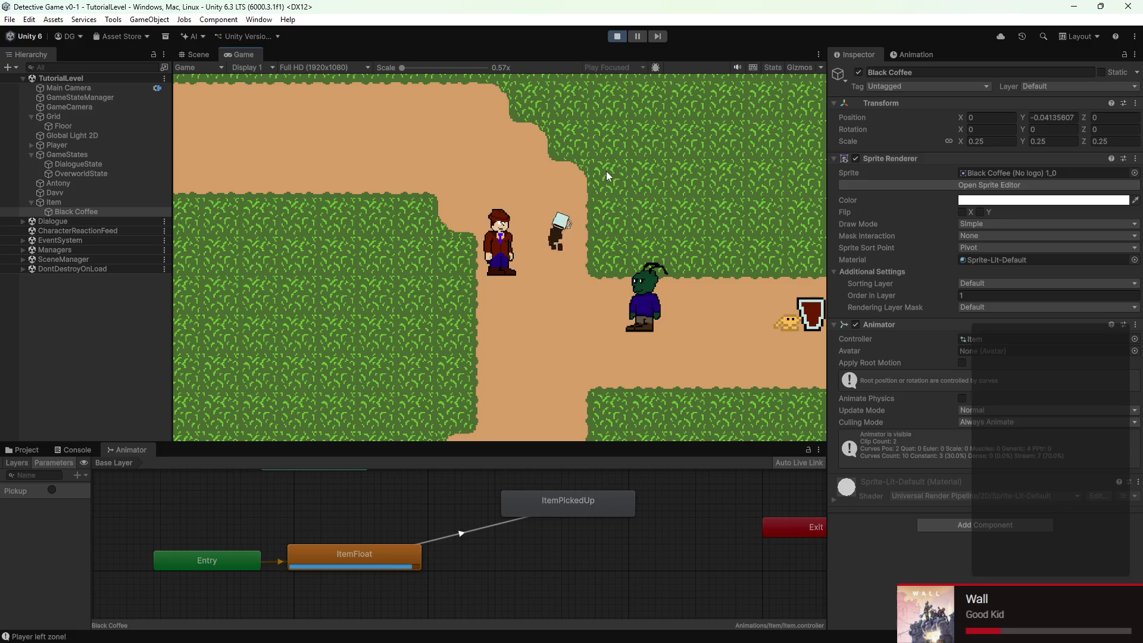
key("w")
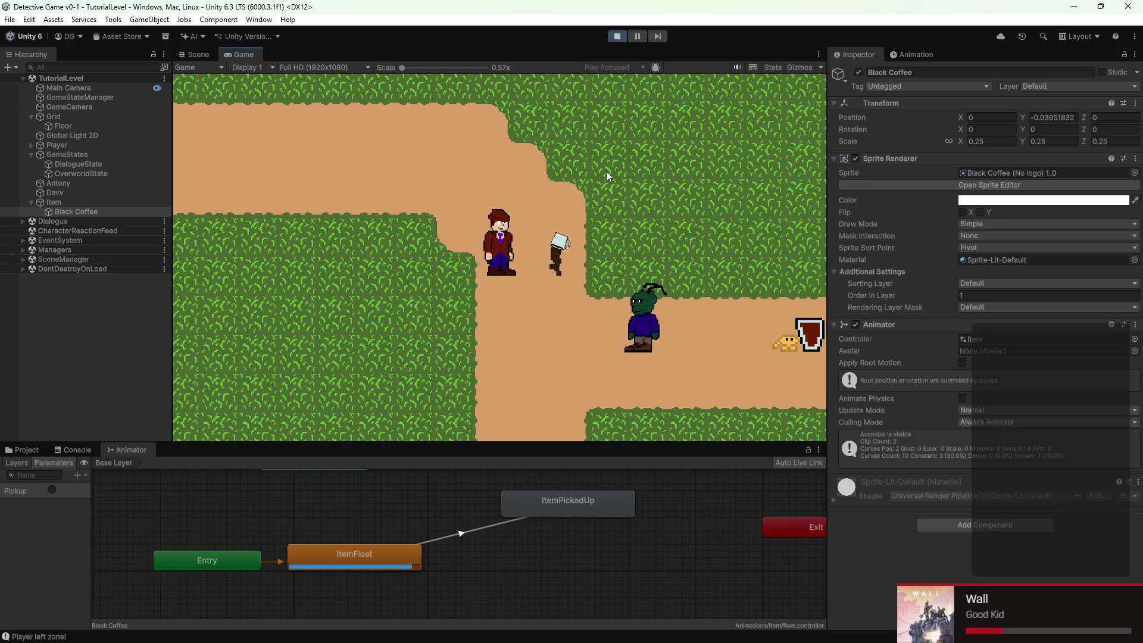
key("s")
key("d")
key("w")
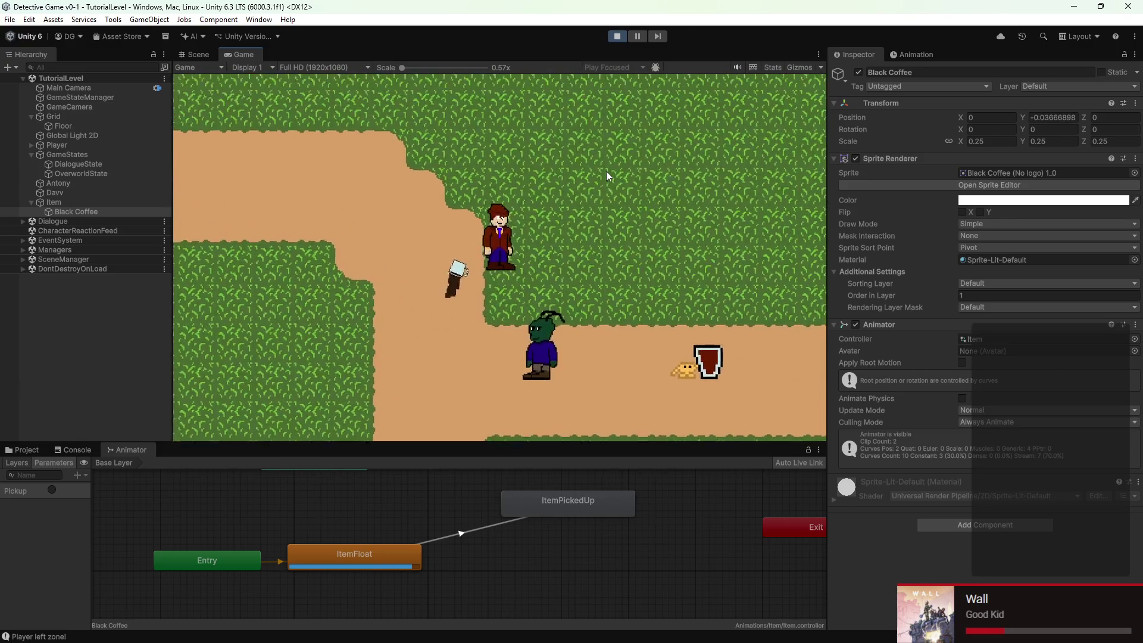
key("a")
key("s")
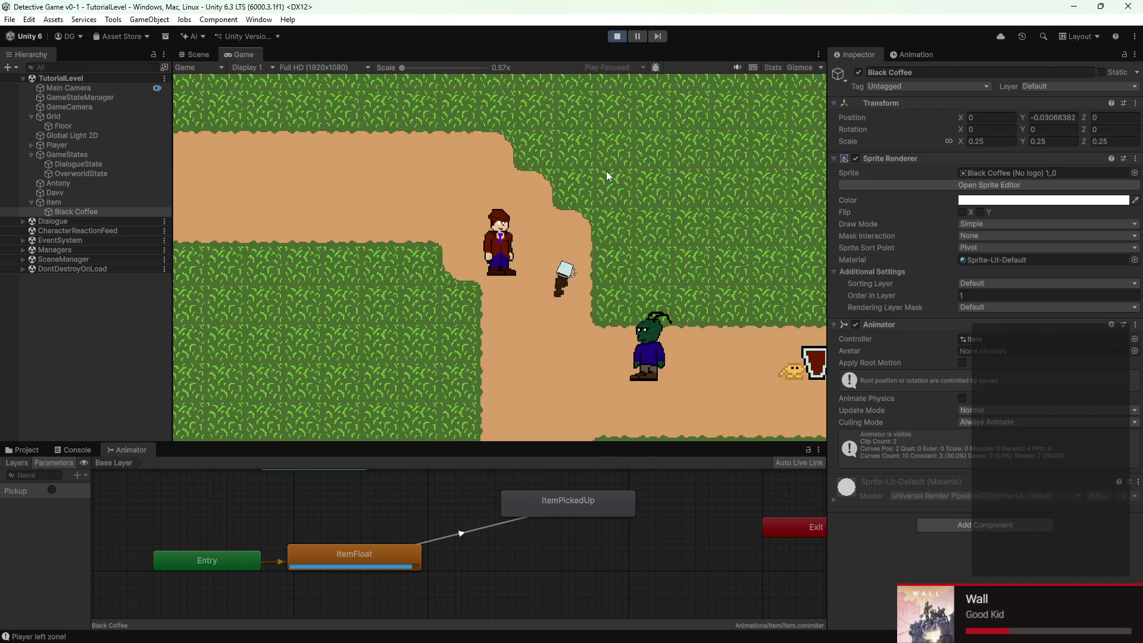
key("d")
key("d")
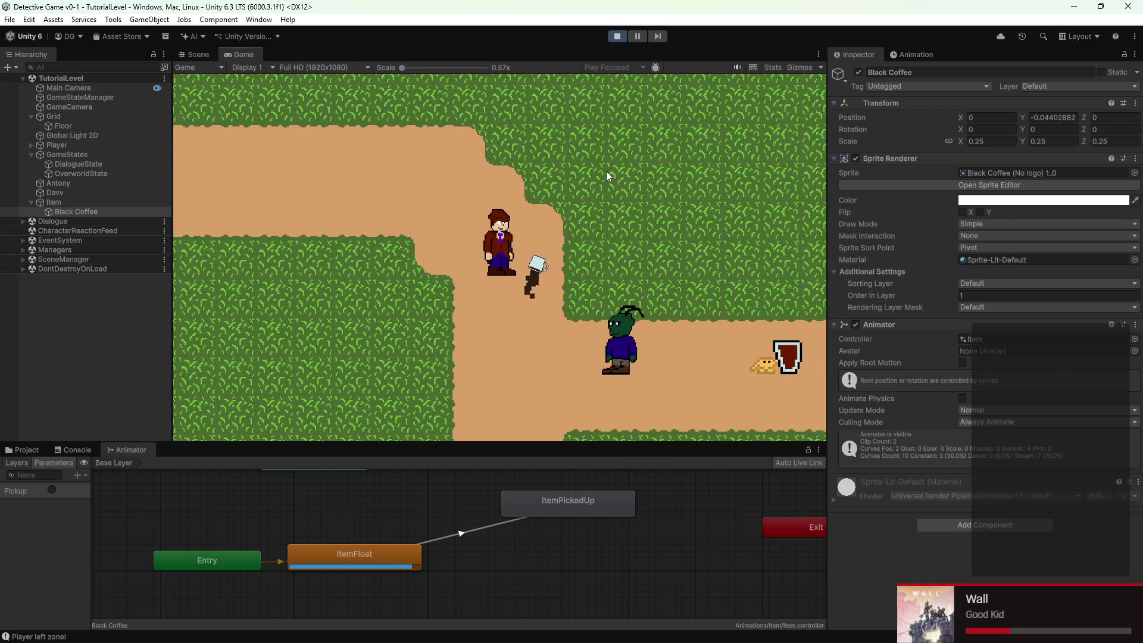
key("a")
key("s")
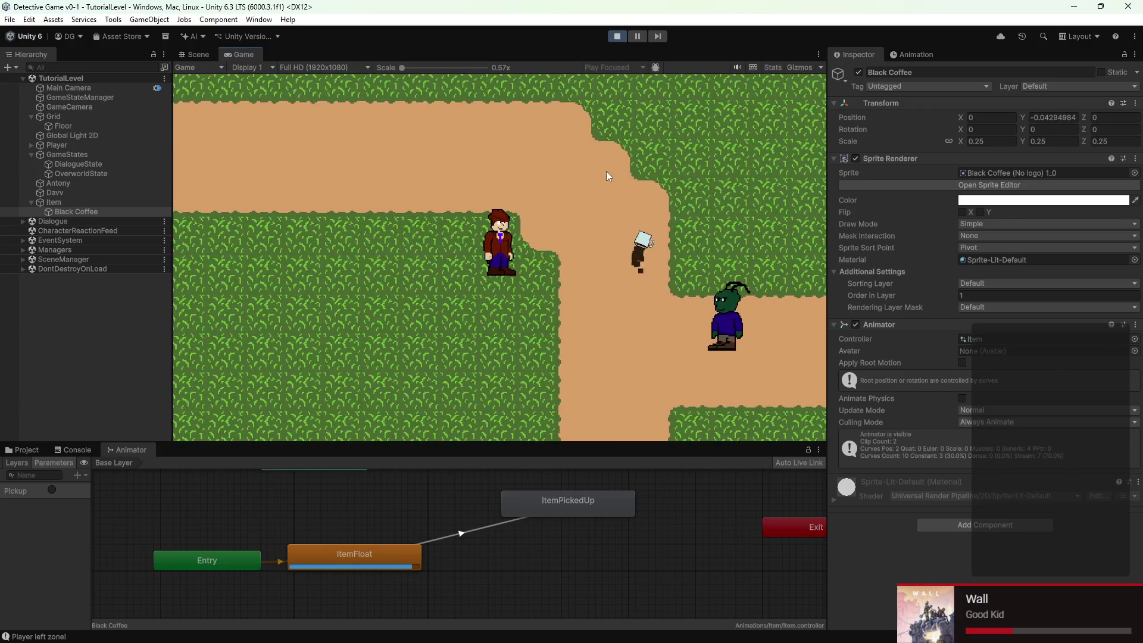
key("d")
key("d")
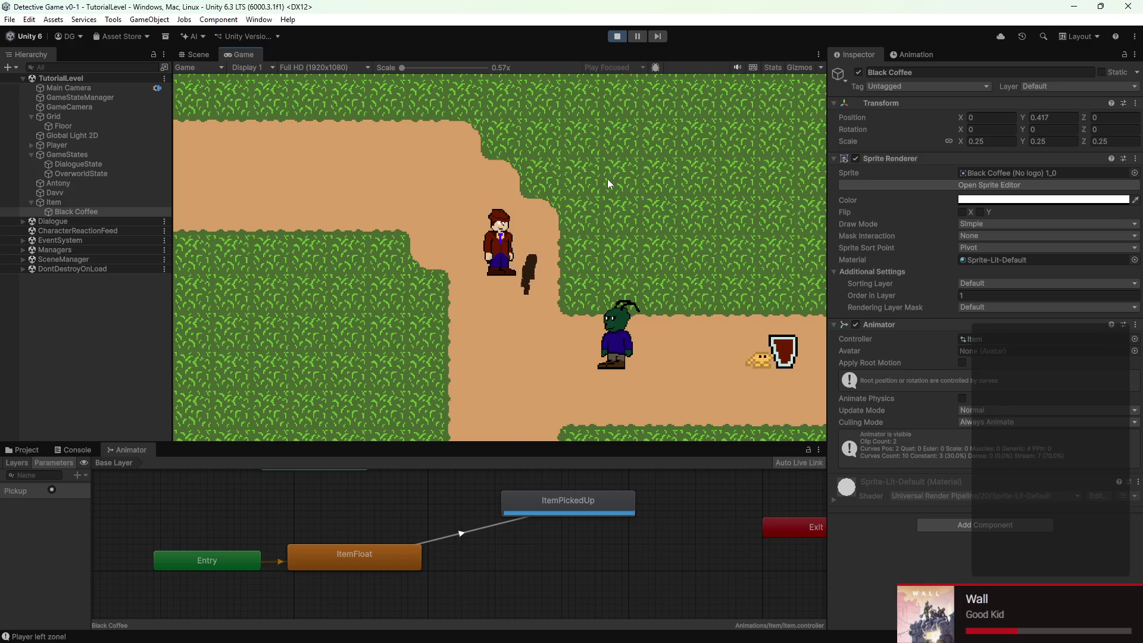
key("a")
key("w")
mouse_move(762, 642)
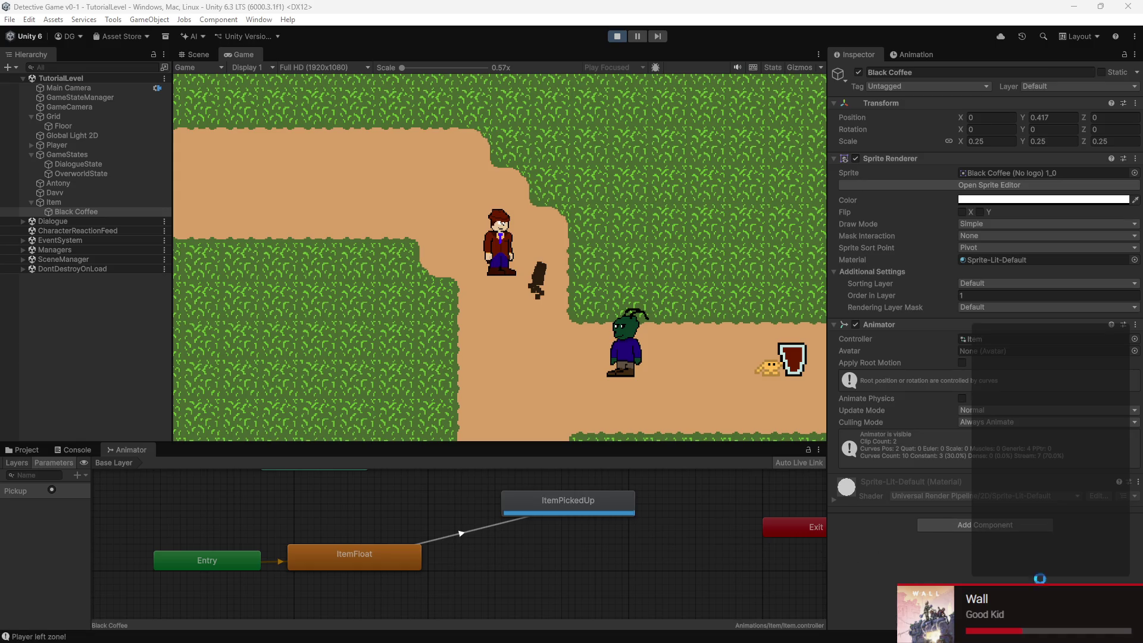
key("d")
key("s")
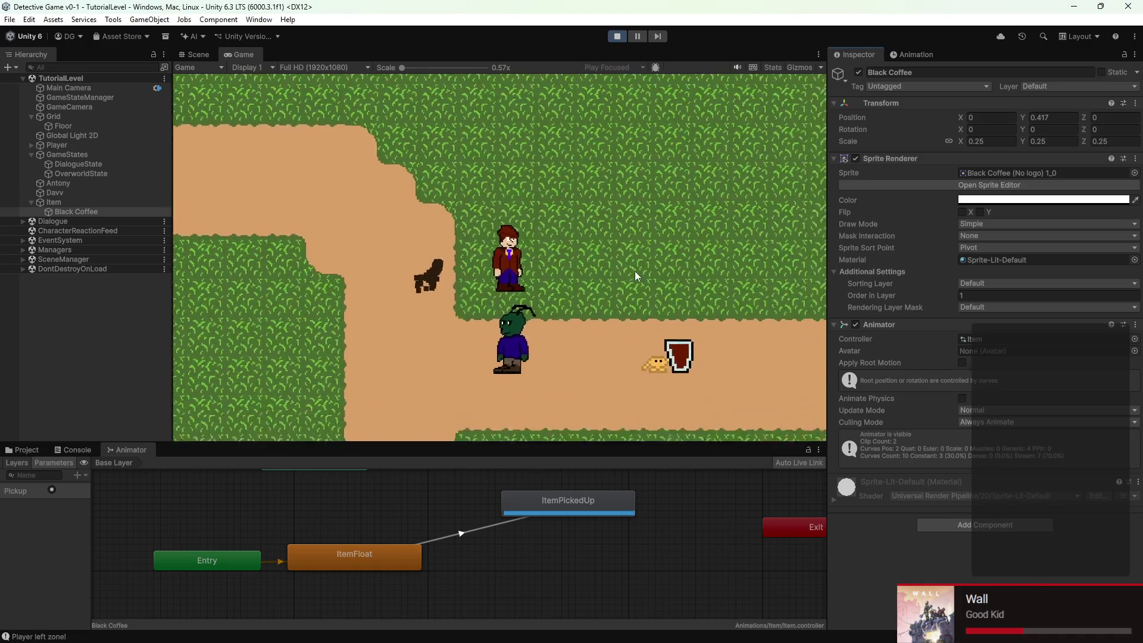
key("a")
left_click(617, 37)
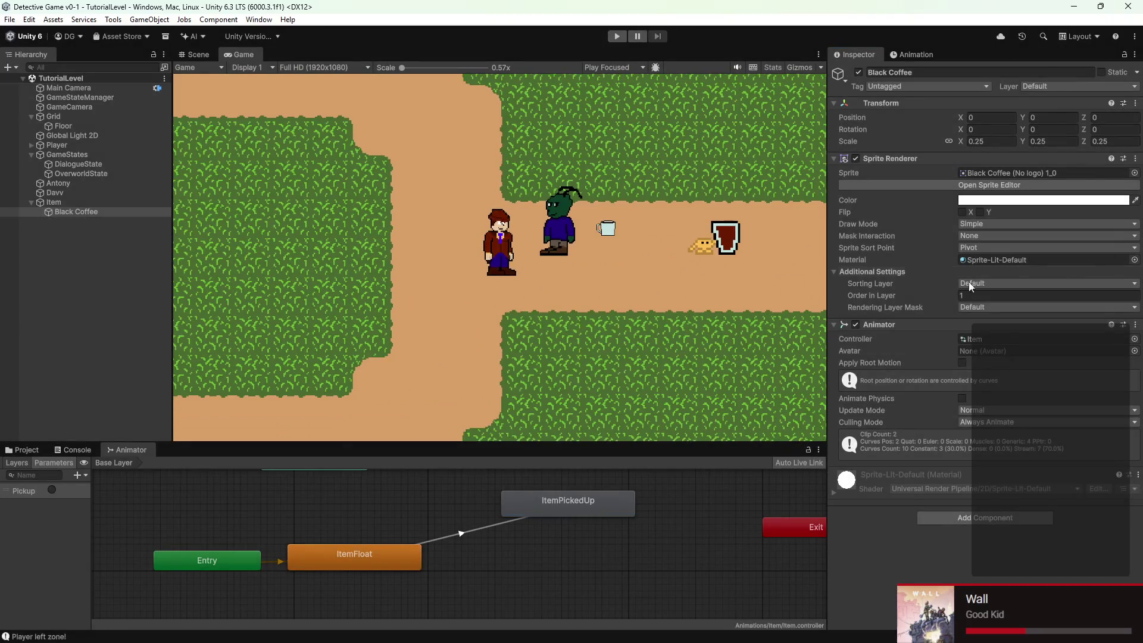
Remove the Particle System component from the Item object and run the game again
left_click(76, 211)
left_click(65, 202)
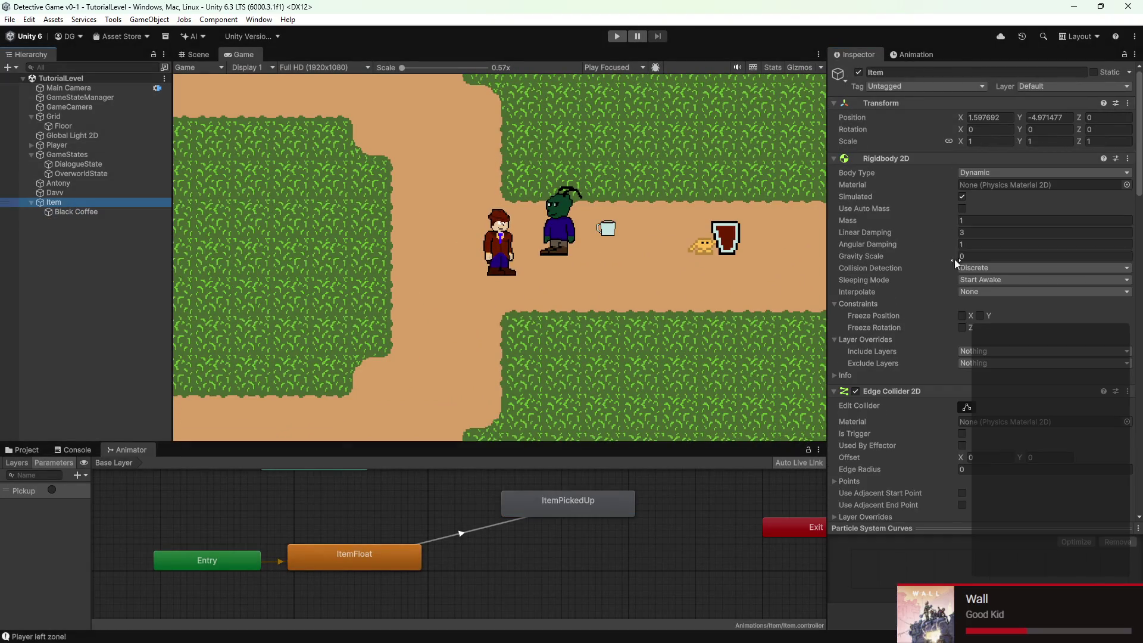
scroll(956, 257, "down", 10)
left_click(1127, 190)
left_click(1090, 244)
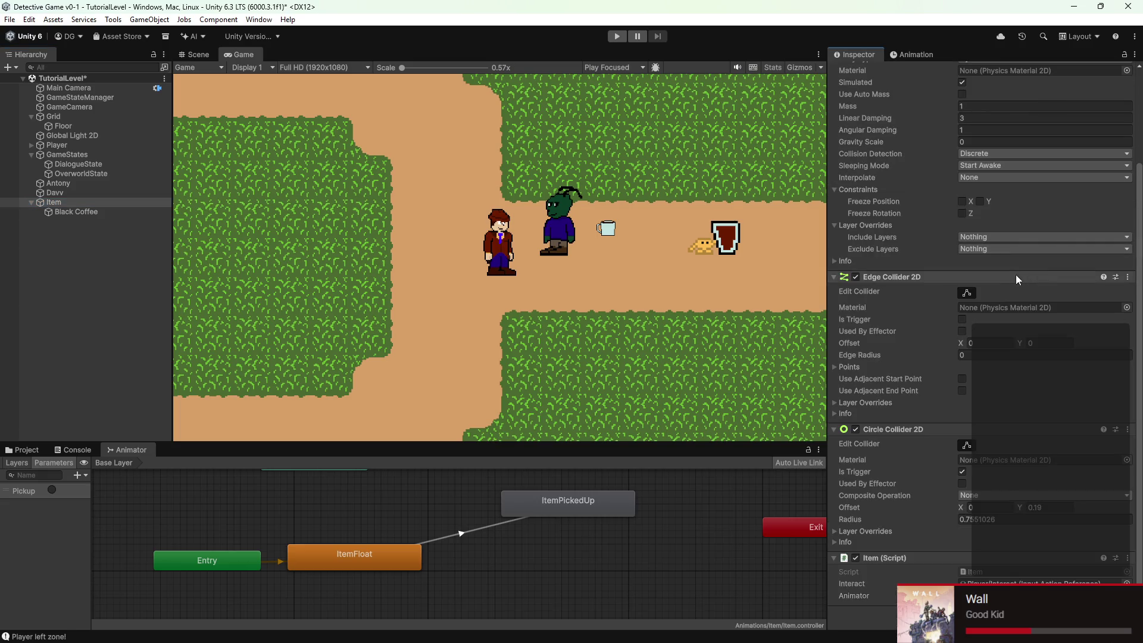
scroll(1012, 275, "up", 4)
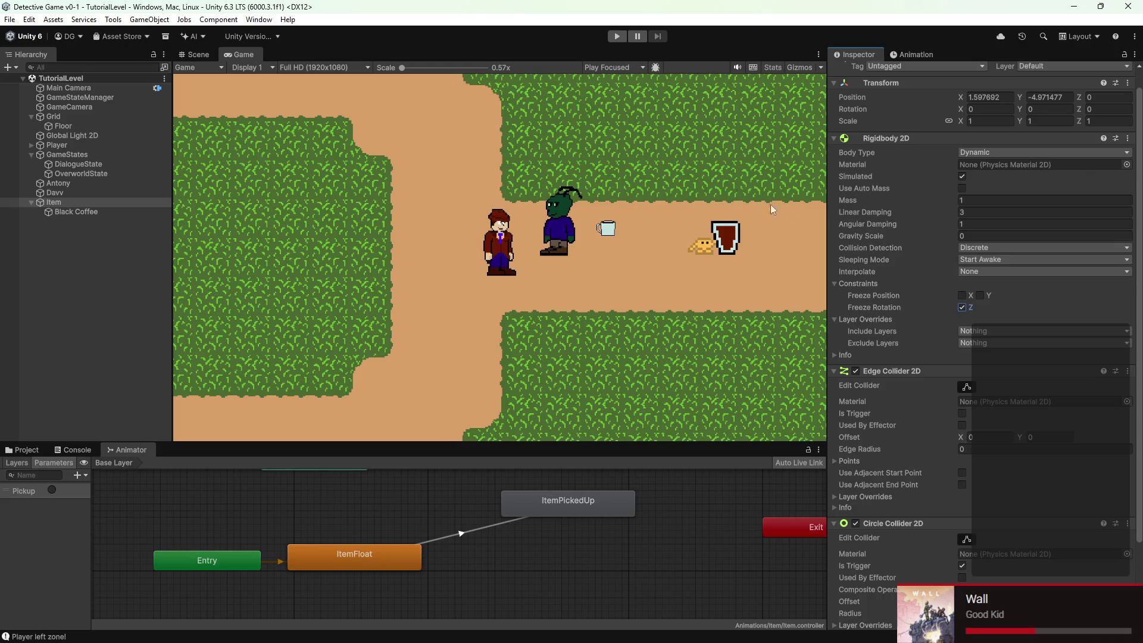
left_click(617, 37)
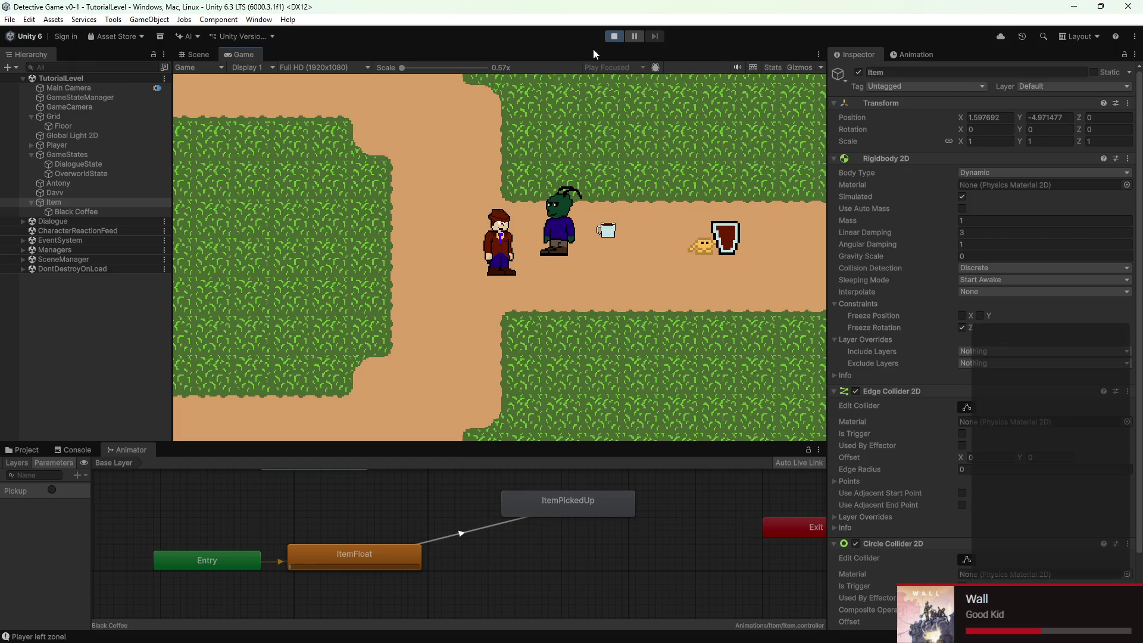
Walk the detective onto the Black Coffee cup so the Animator enters ItemPickedUp, then stop playing
key("d")
key("w")
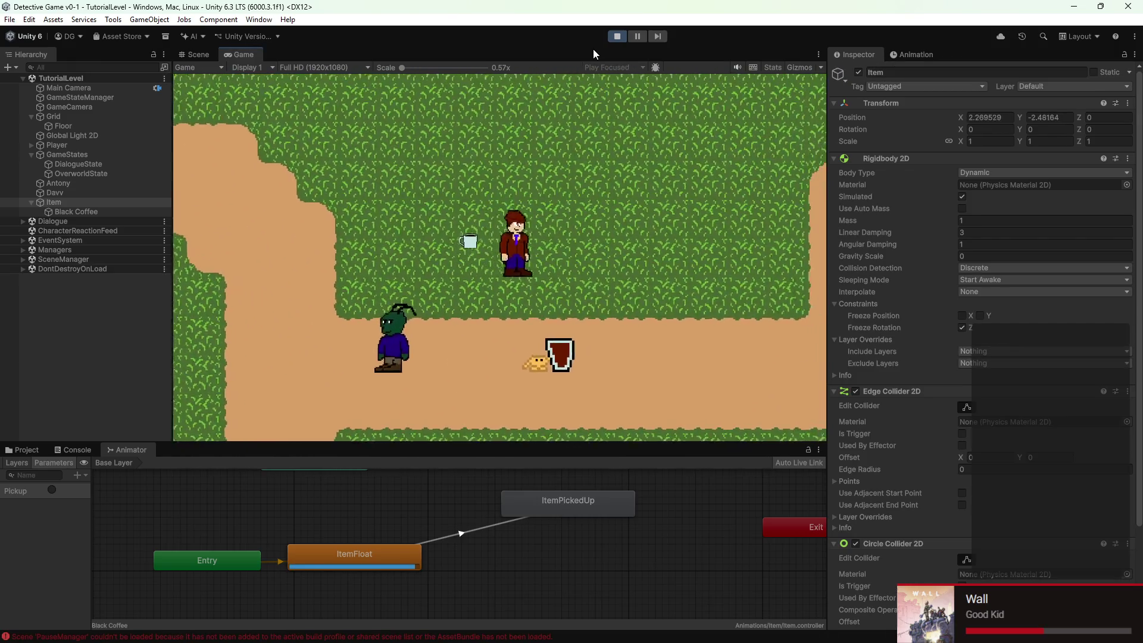
key("a")
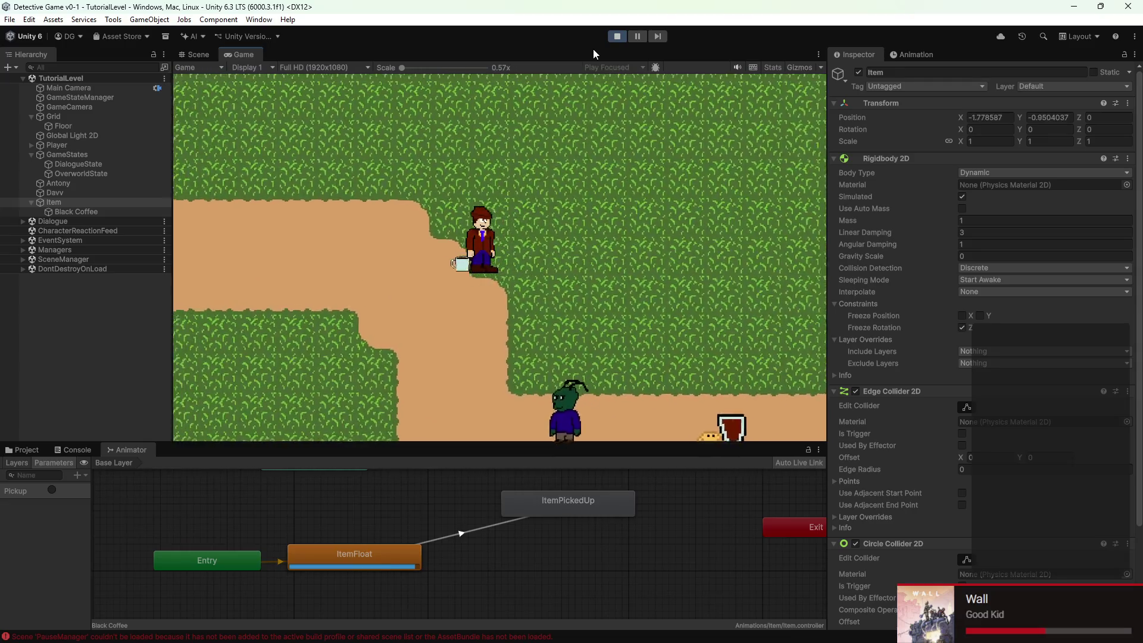
key("a")
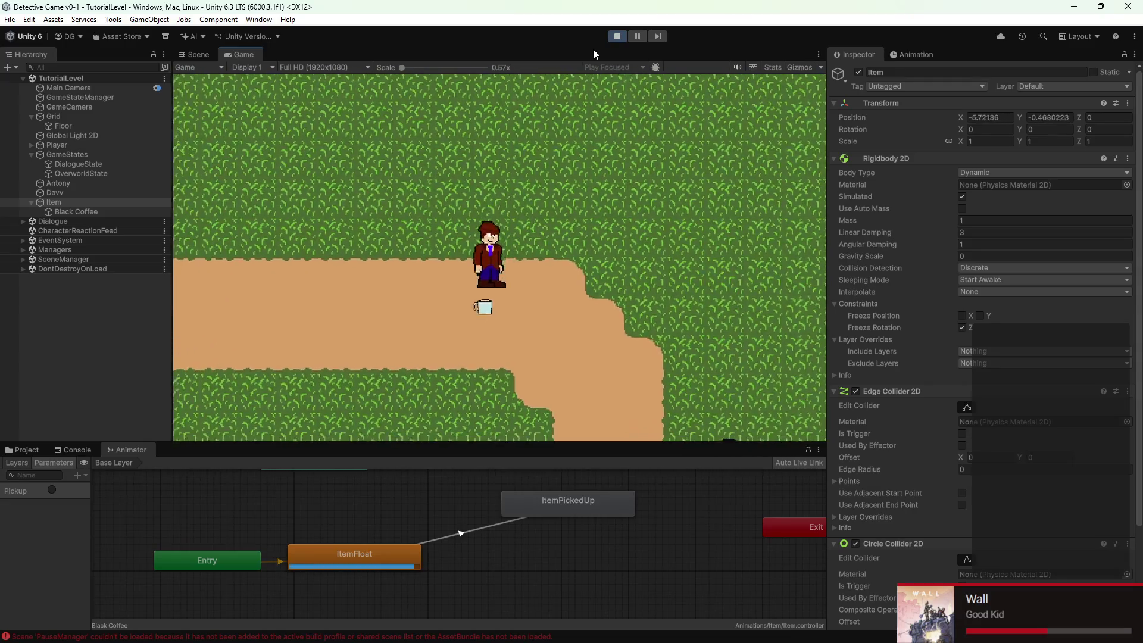
key("s")
key("d")
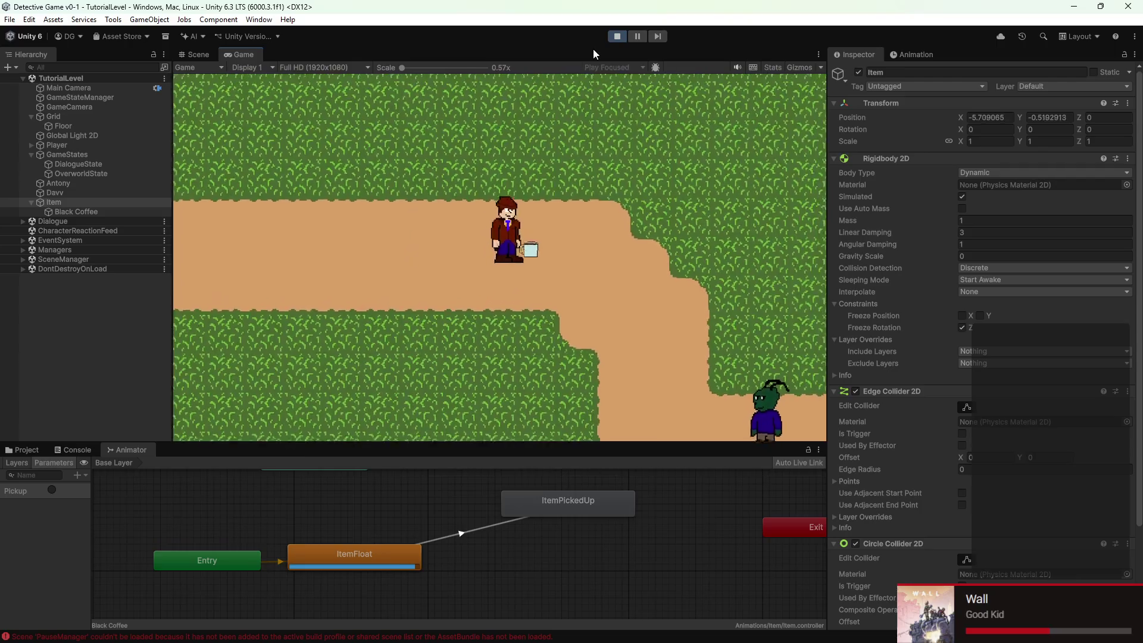
key("s")
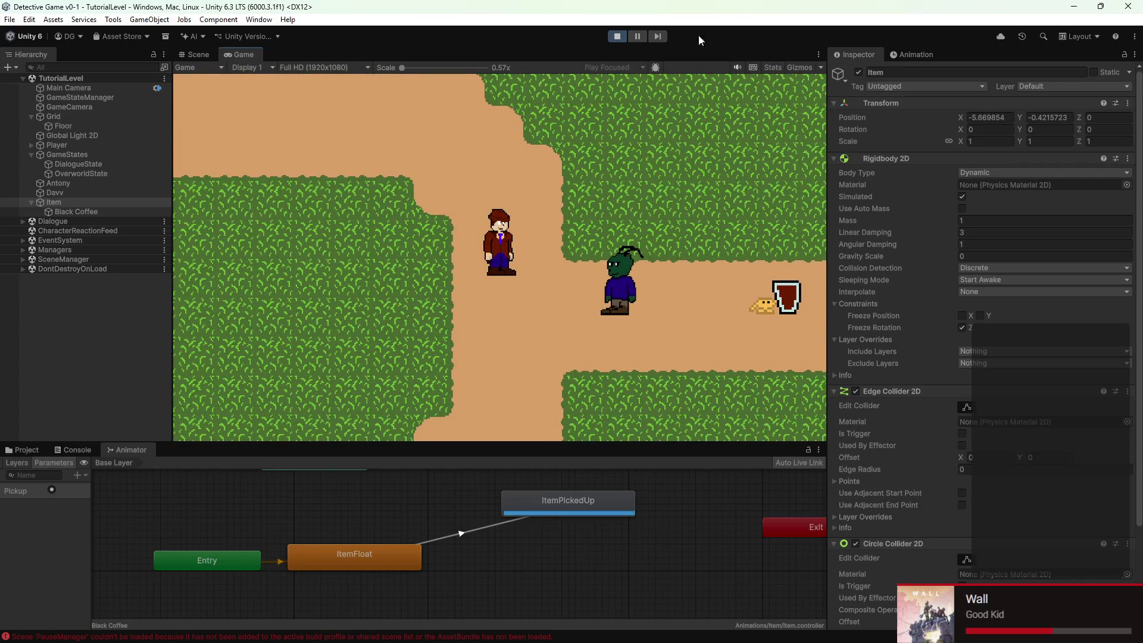
left_click(616, 36)
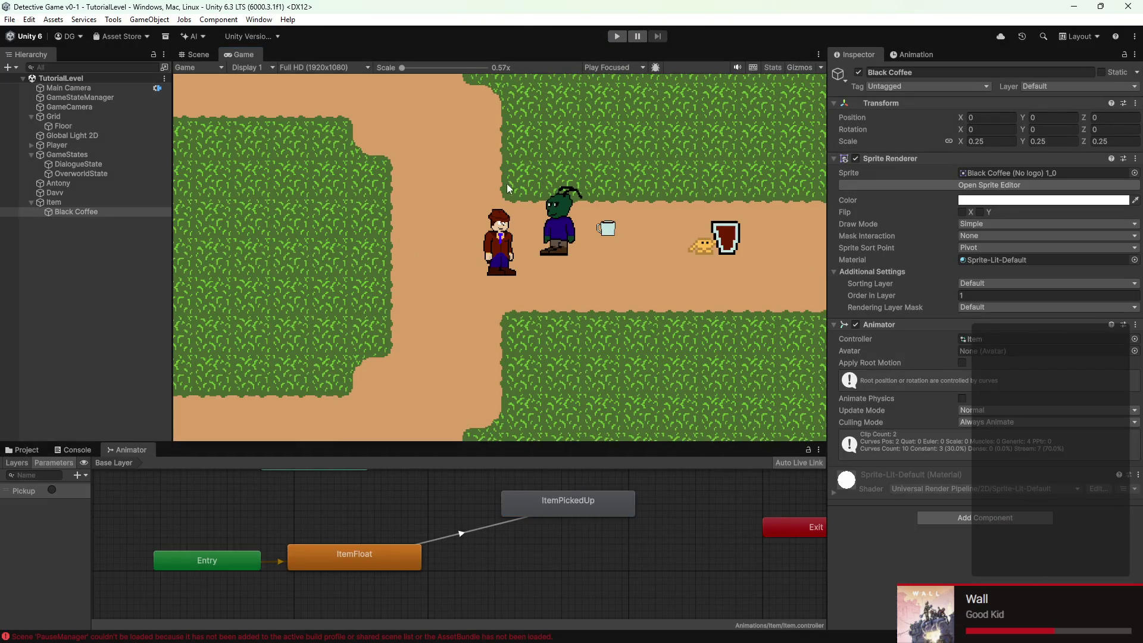
Duplicate the Item object and select the Item (1) copy in the Scene view
left_click(81, 204)
key("ctrl+d")
key("ctrl+d")
key("ctrl+d")
key("ctrl+d")
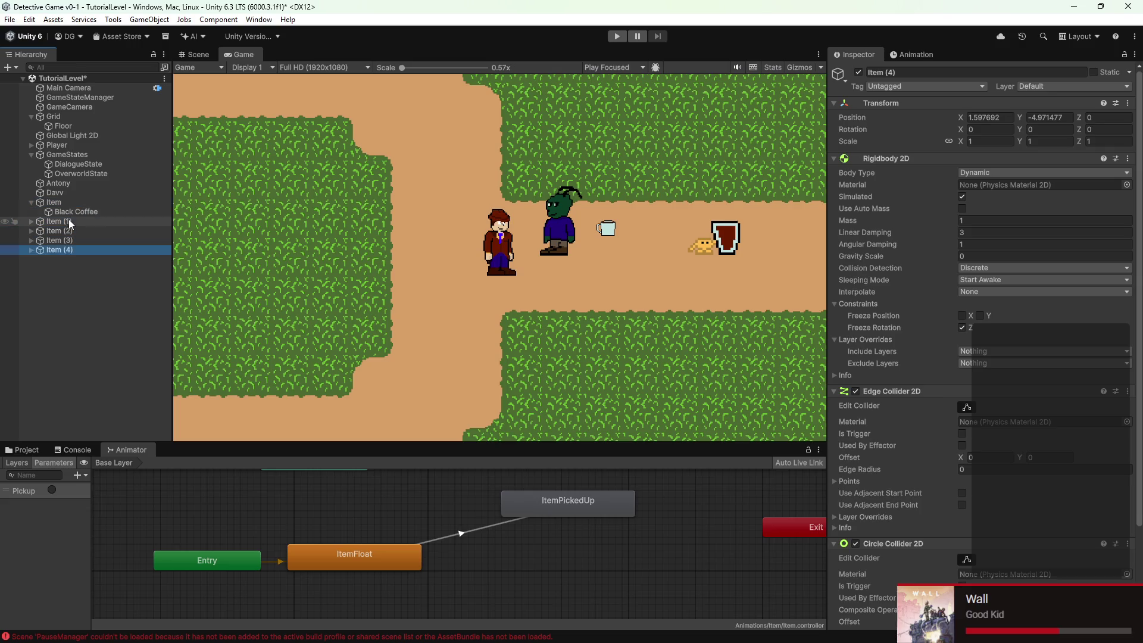
left_click(69, 220)
left_click(199, 55)
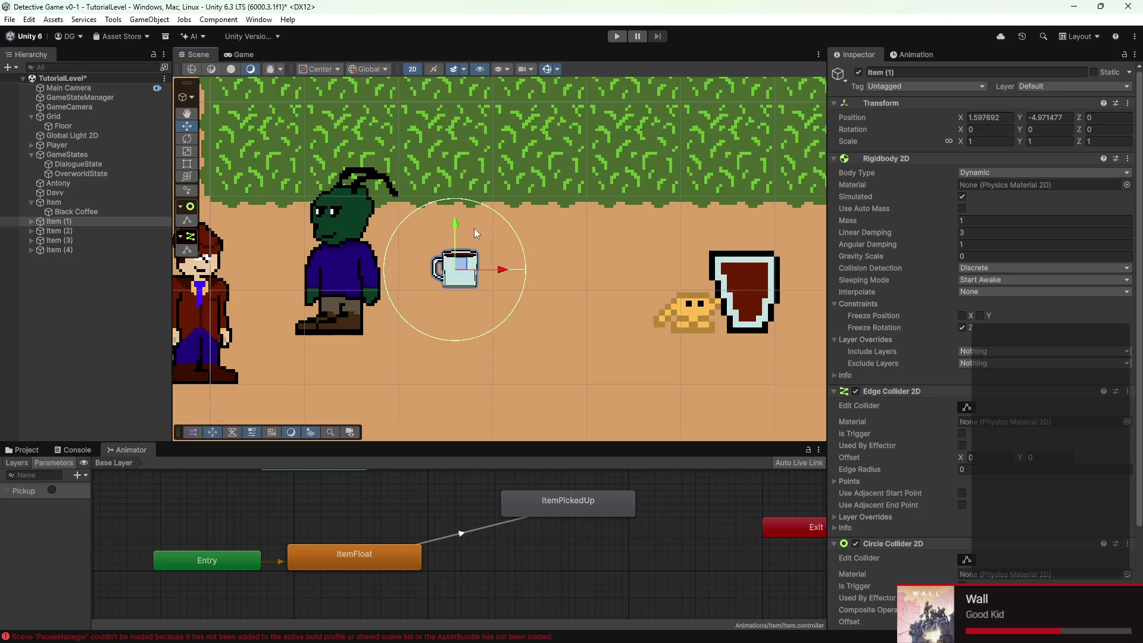
Drag the copied Black Coffee cups onto the grass, lower right and near the shield, then play
mouse_move(457, 252)
left_mouse_down()
mouse_move(598, 173)
mouse_move(459, 262)
mouse_move(580, 369)
left_mouse_up()
left_click(470, 265)
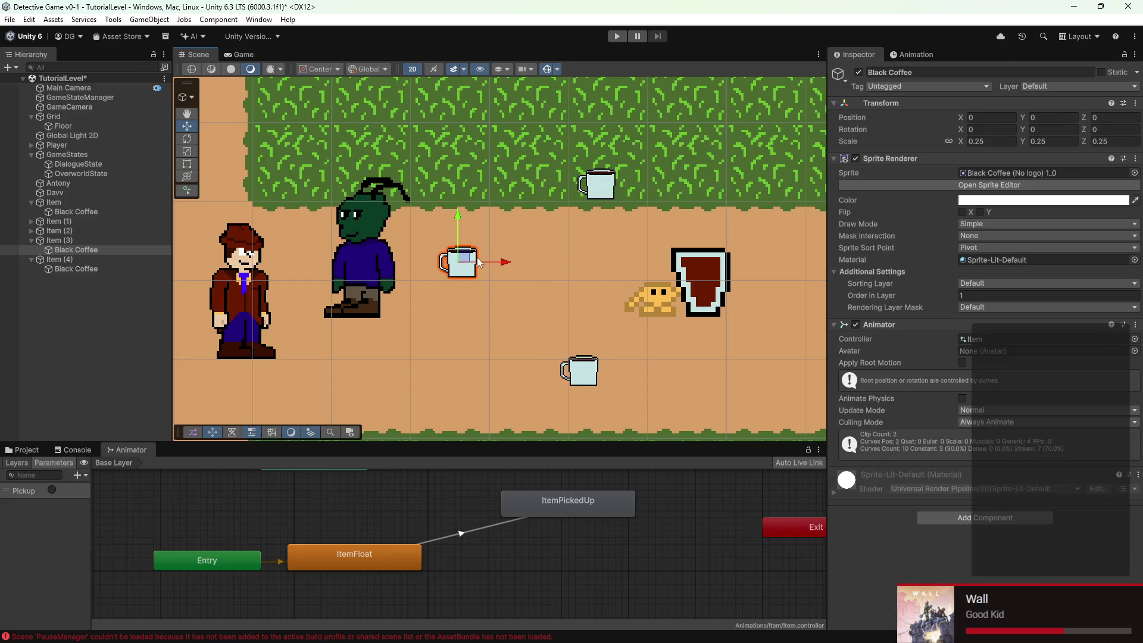
left_click_drag(467, 262, 723, 357)
left_click(481, 275)
left_click_drag(481, 275, 727, 221)
left_click(616, 37)
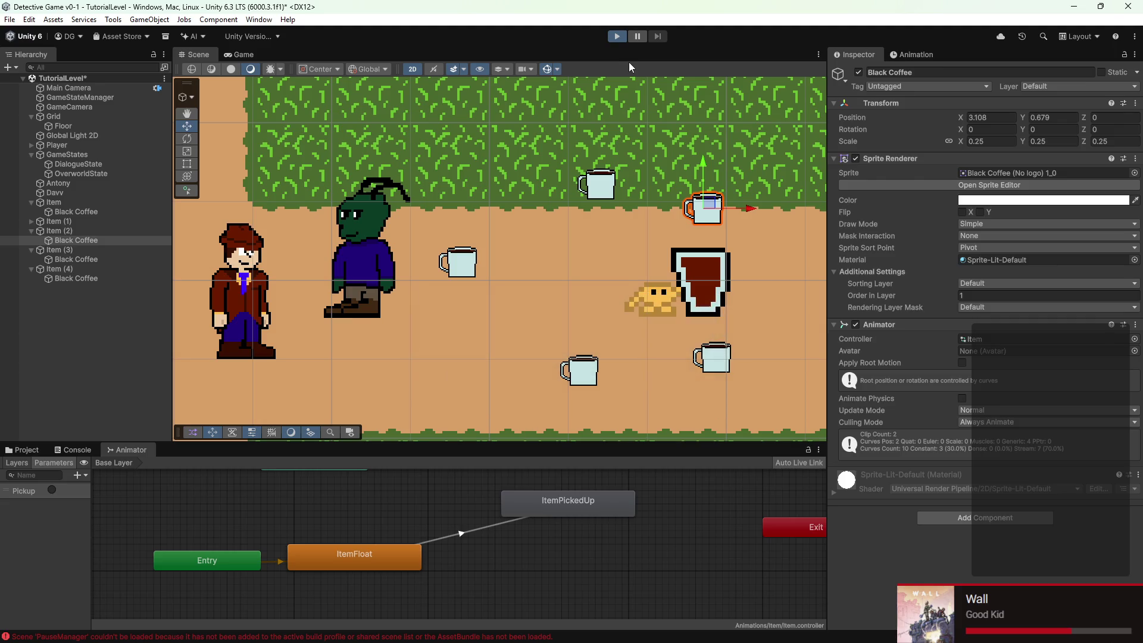
Walk the detective along the path with the arrow keys to collect cups, then stop and select Item (1)
key("Right")
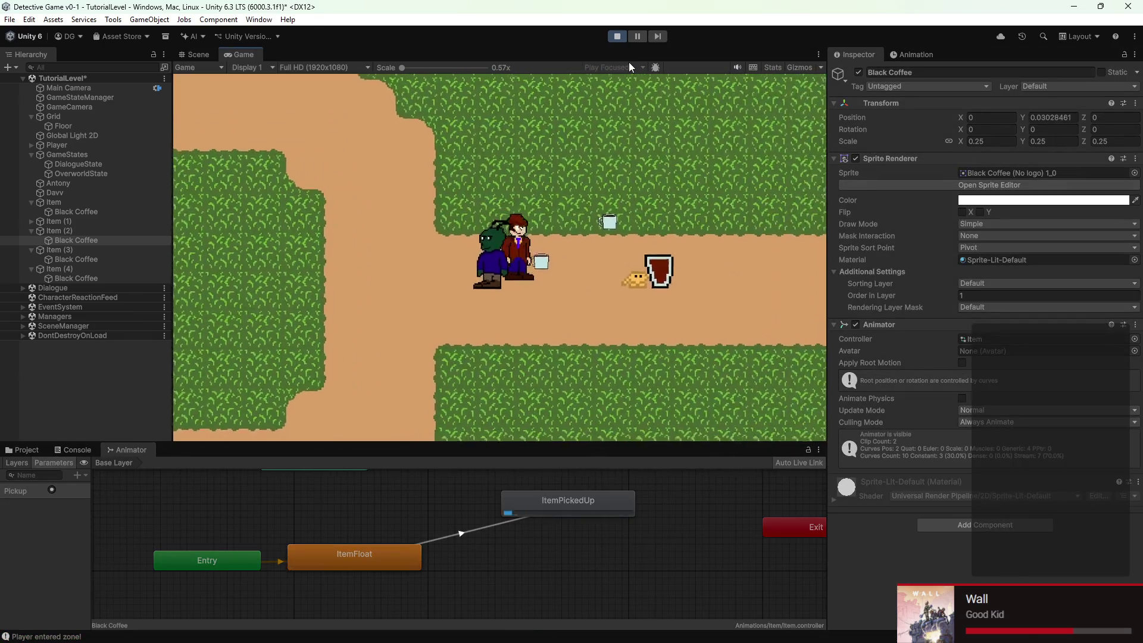
key("Down")
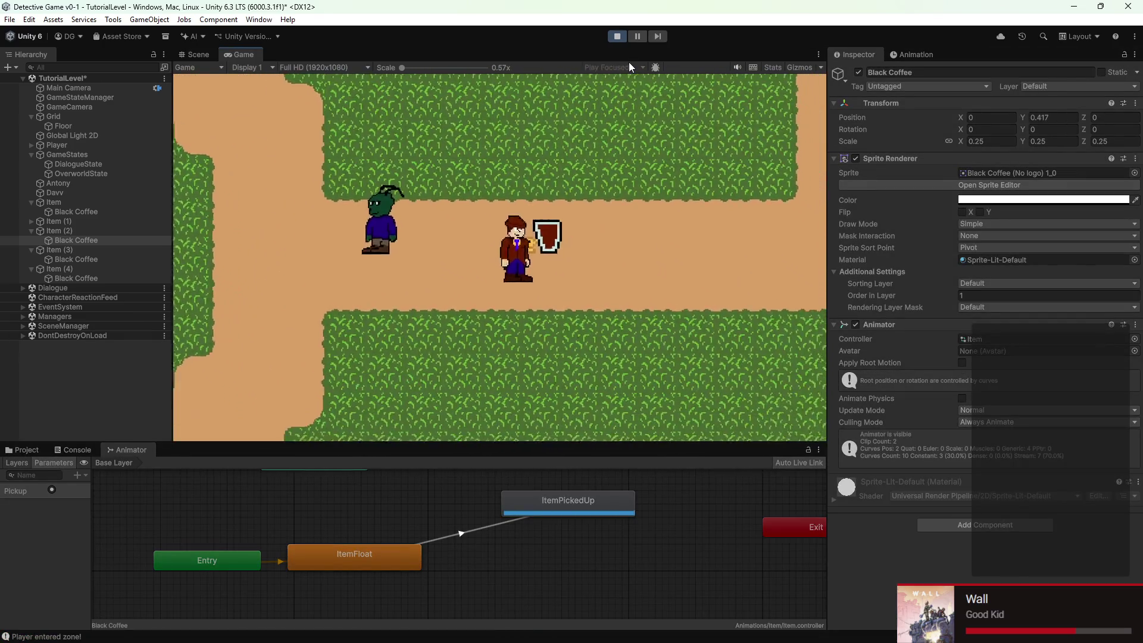
key("Up")
key("Left")
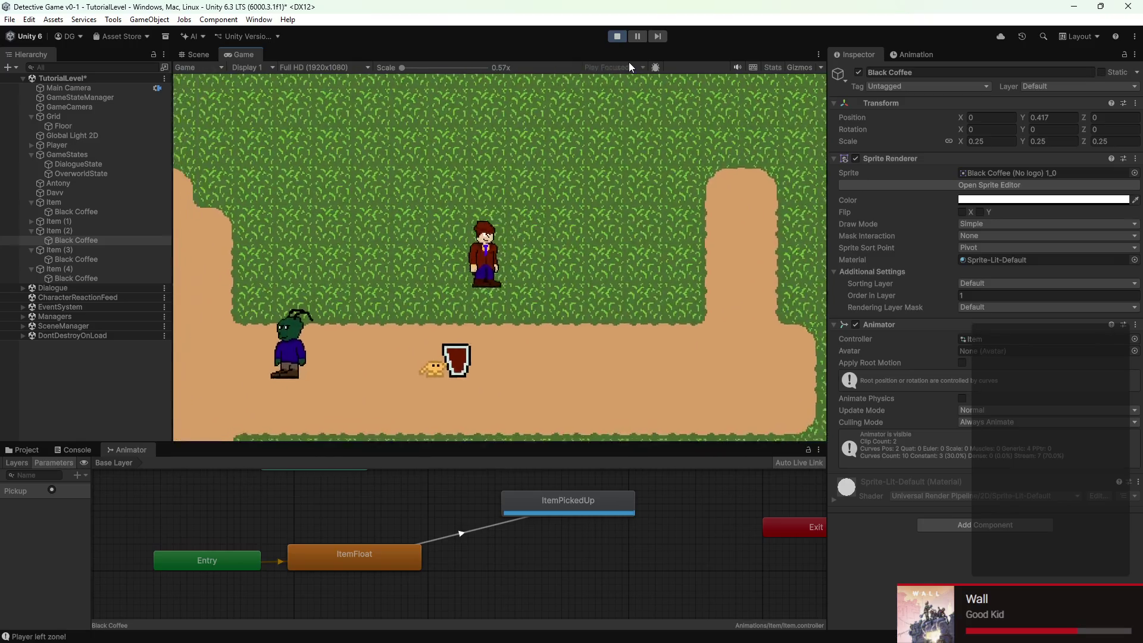
key("Down")
key("Down")
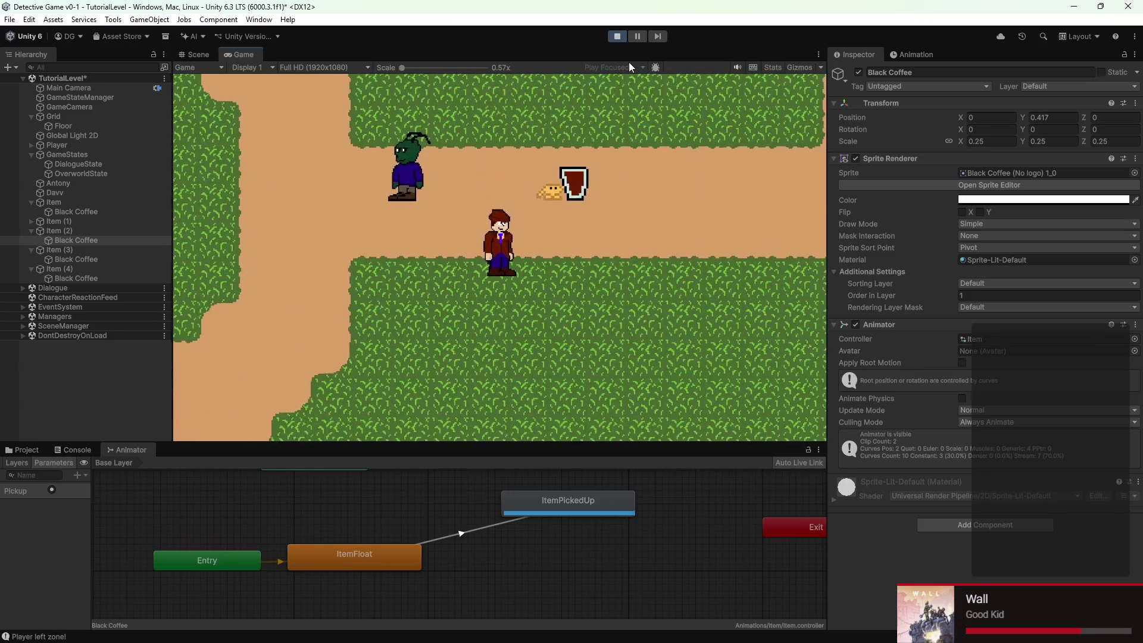
left_click(619, 36)
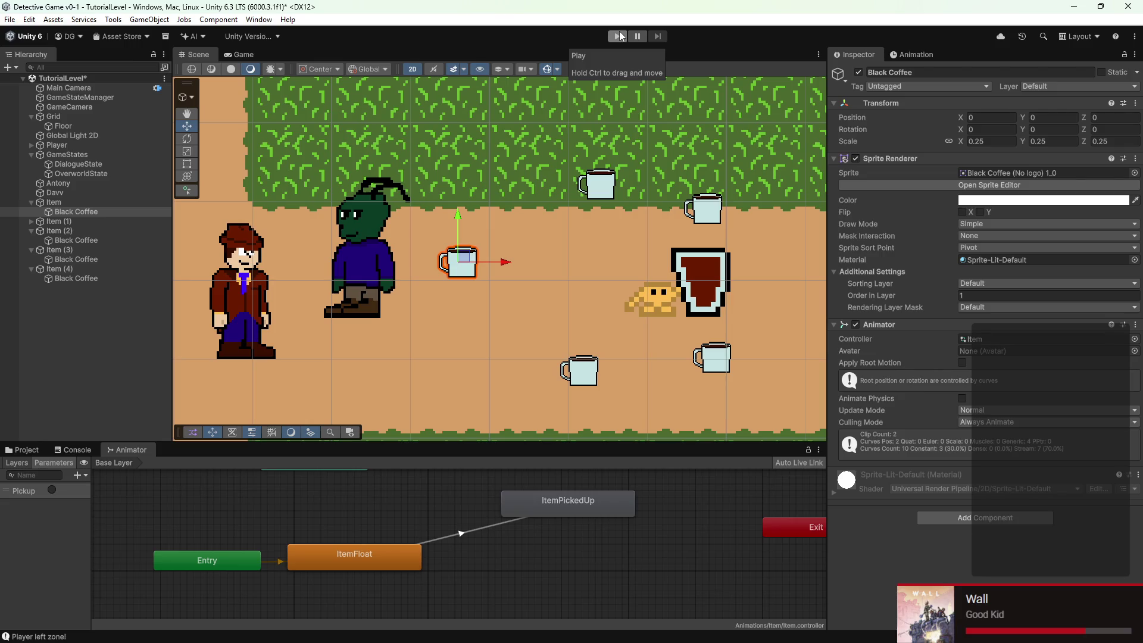
left_click(65, 221)
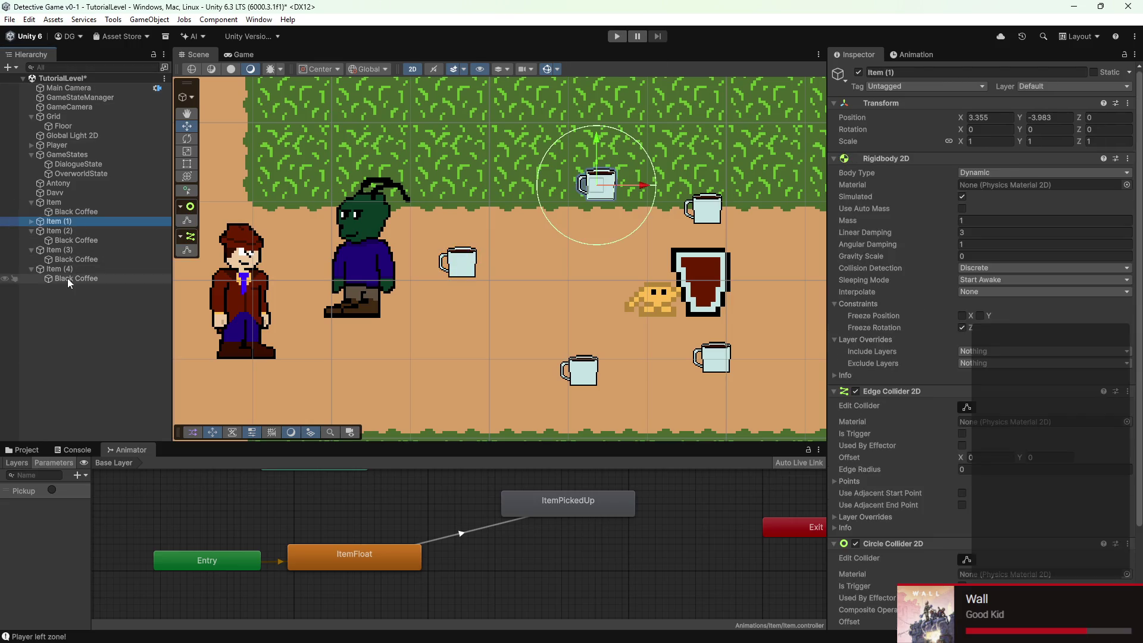
Shift-select Item (1) through Item (4) in the Hierarchy and delete them
left_click(70, 278, "shift")
right_click(67, 279)
left_click(83, 237)
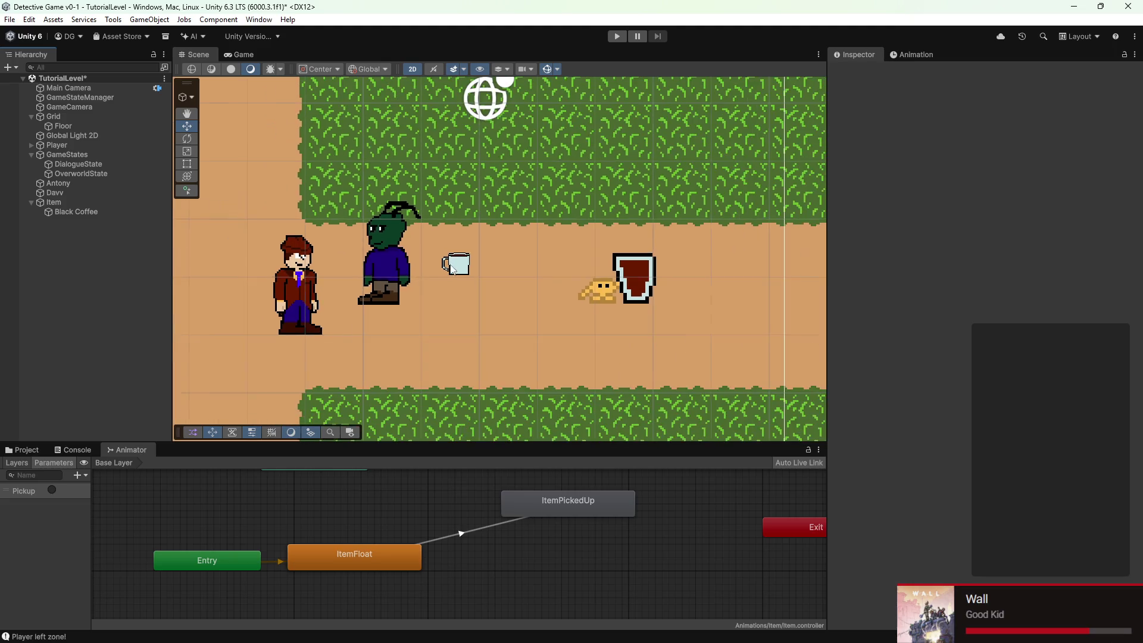
scroll(450, 265, "down", 2)
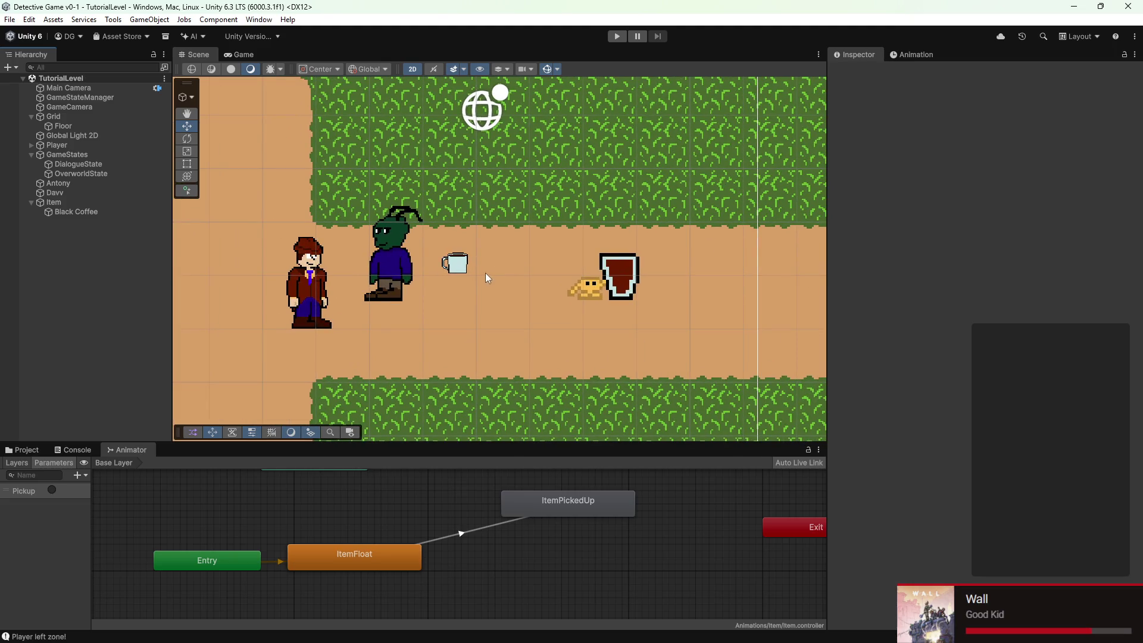
scroll(526, 277, "up", 3)
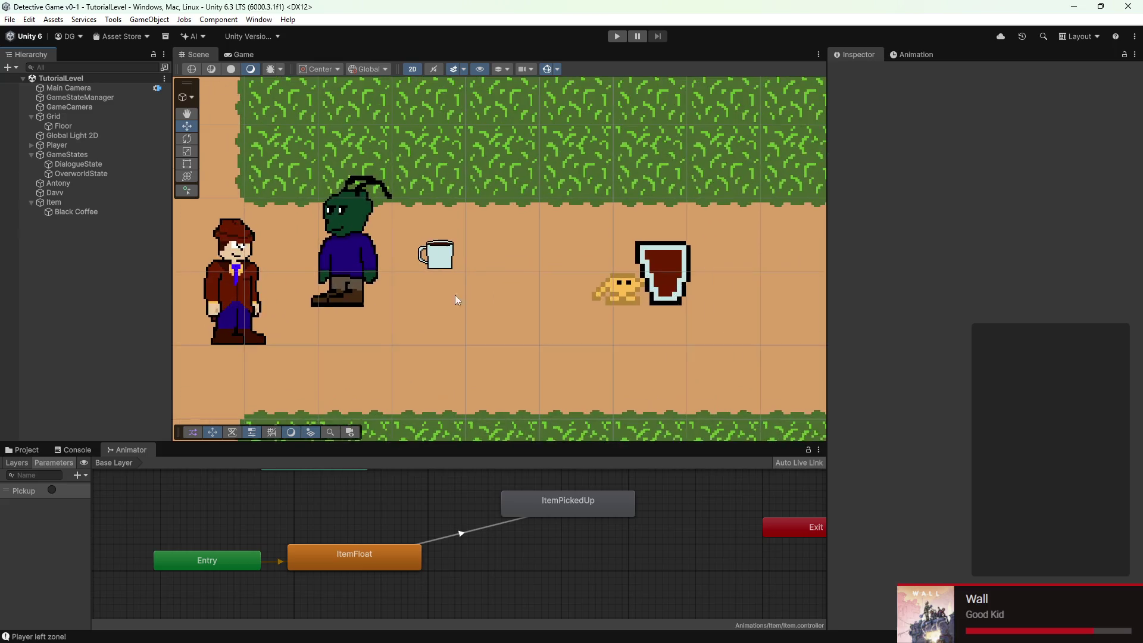
Inspect the original Item and its Black Coffee sprite, viewing the ItemFloat clip's position keyframes
left_click(437, 246)
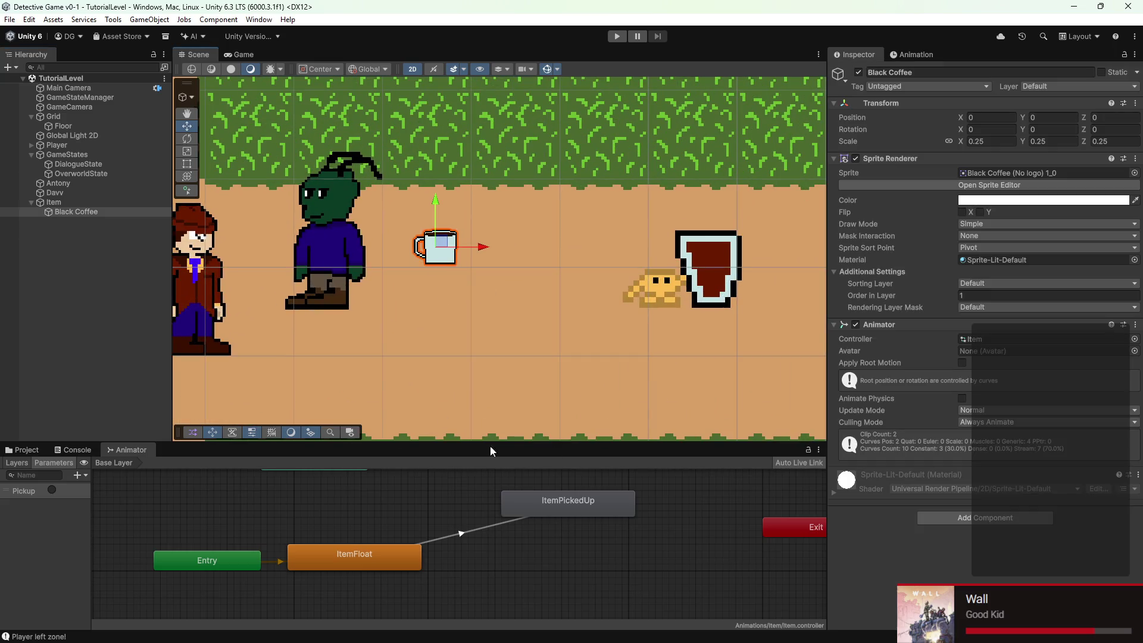
left_click(116, 201)
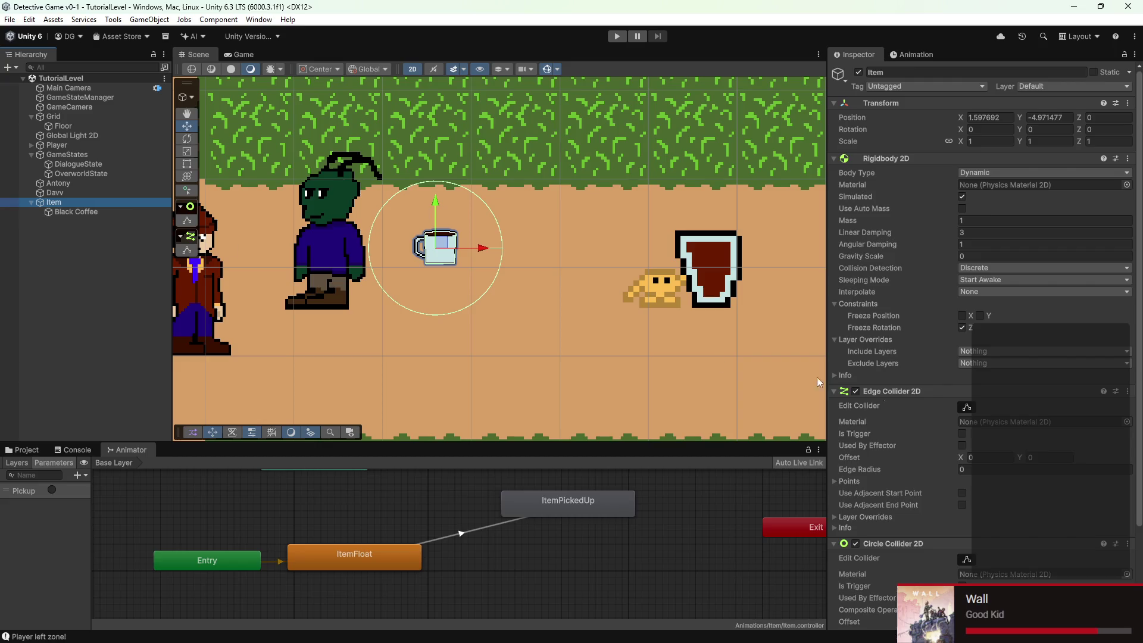
scroll(905, 420, "down", 3)
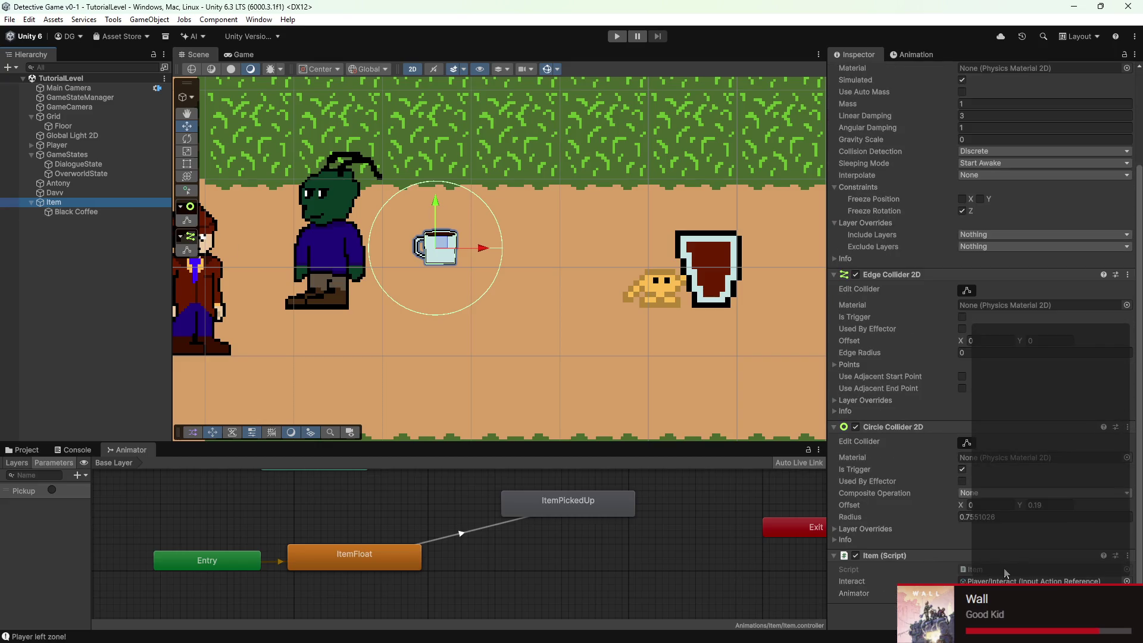
scroll(1005, 573, "up", 3)
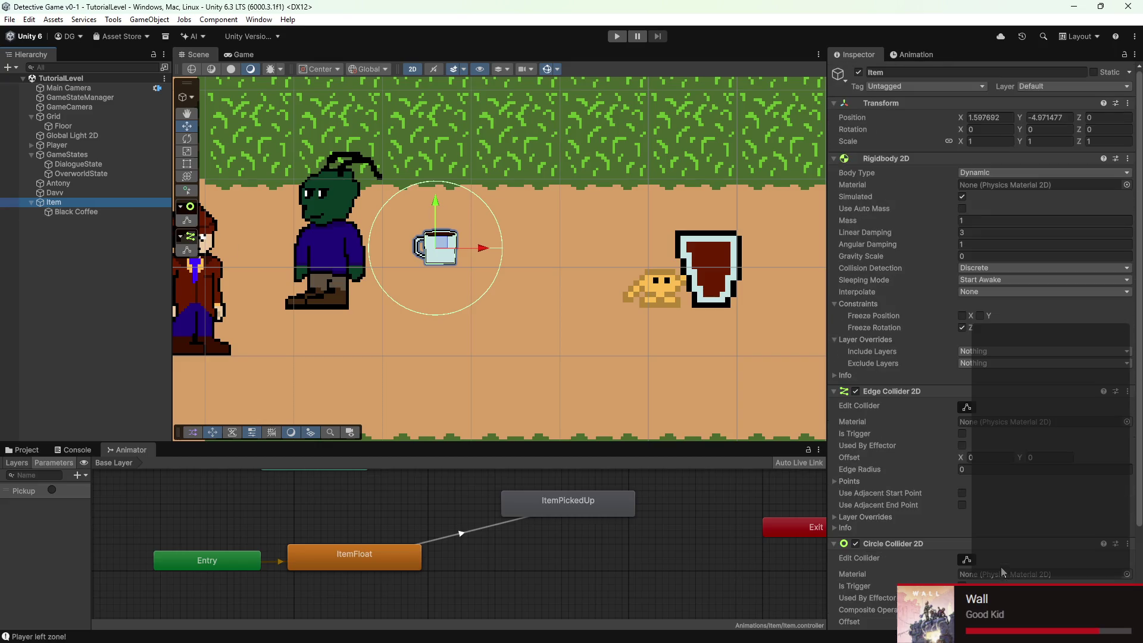
left_click(92, 213)
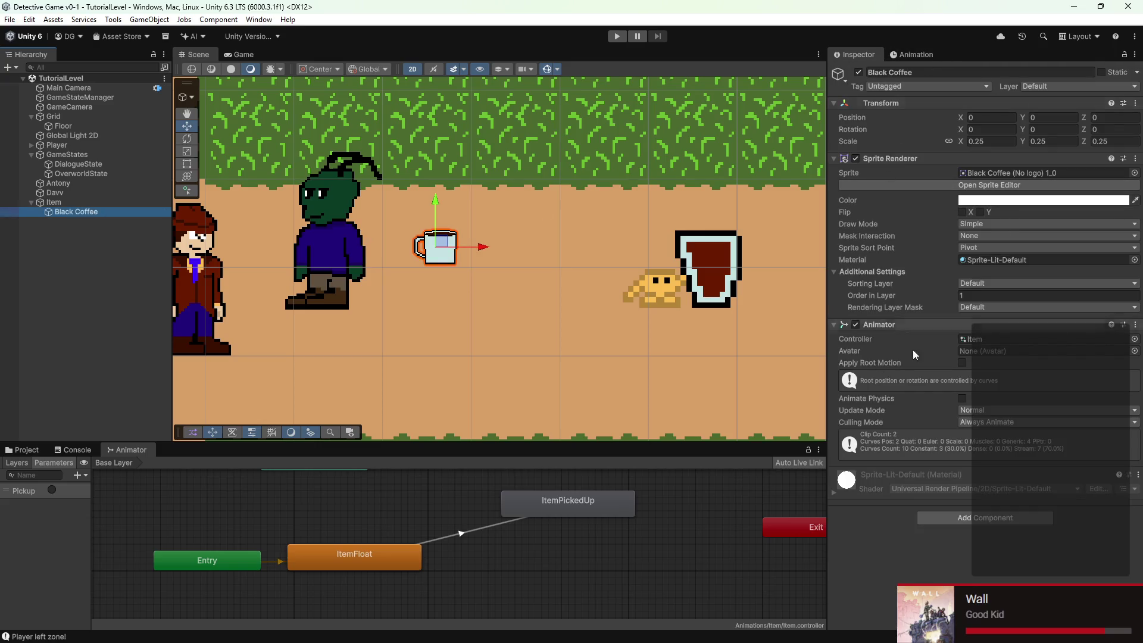
left_click(913, 54)
Inspect the ItemPickedUp clip's animation event at frame 21 and its function list
left_click(876, 81)
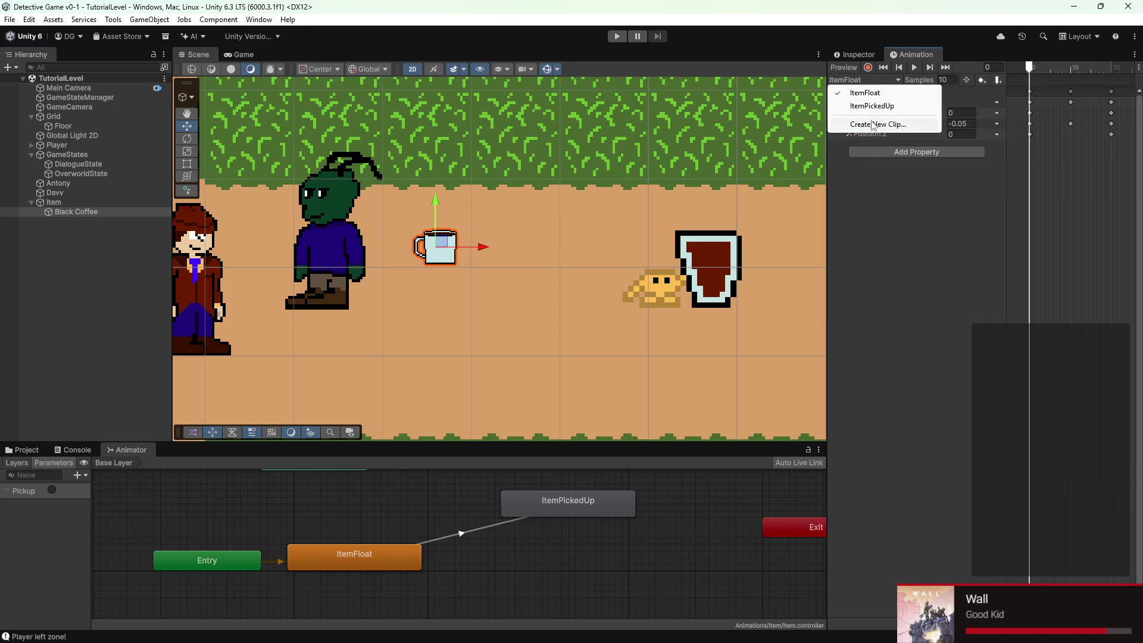
left_click(868, 104)
left_click(1110, 67)
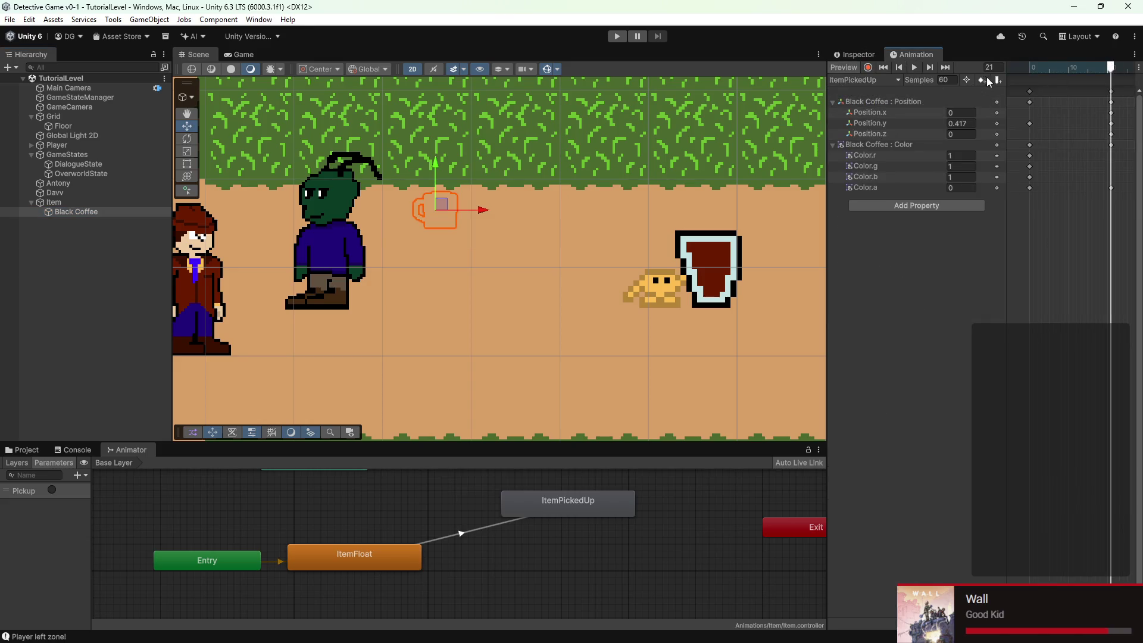
left_click(1028, 84)
left_click(855, 54)
left_click(994, 100)
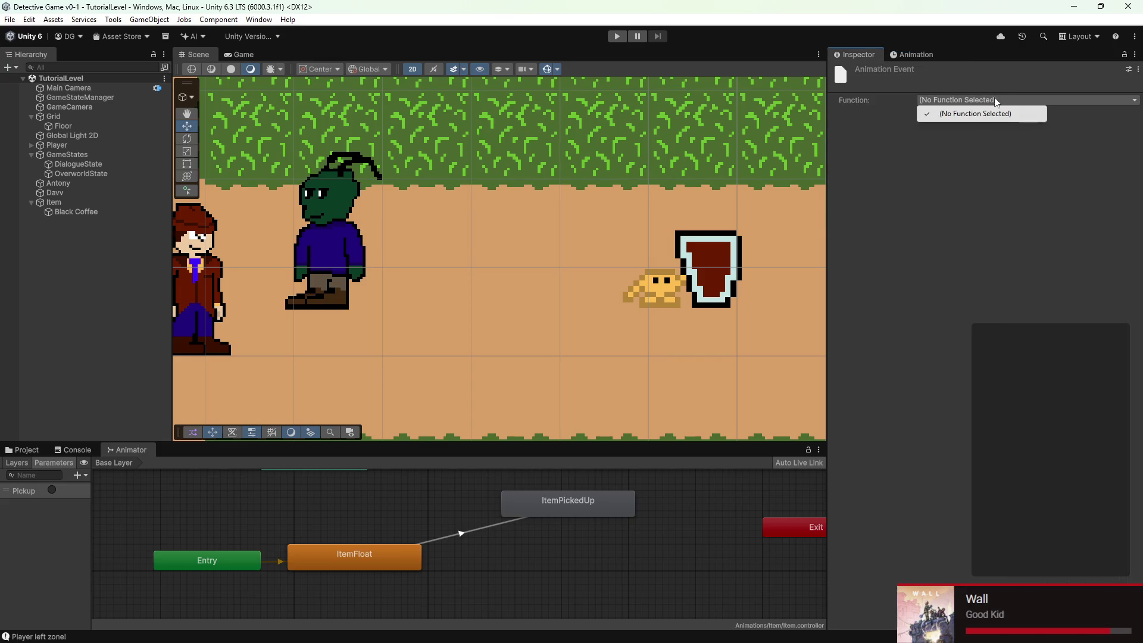
left_click(1031, 224)
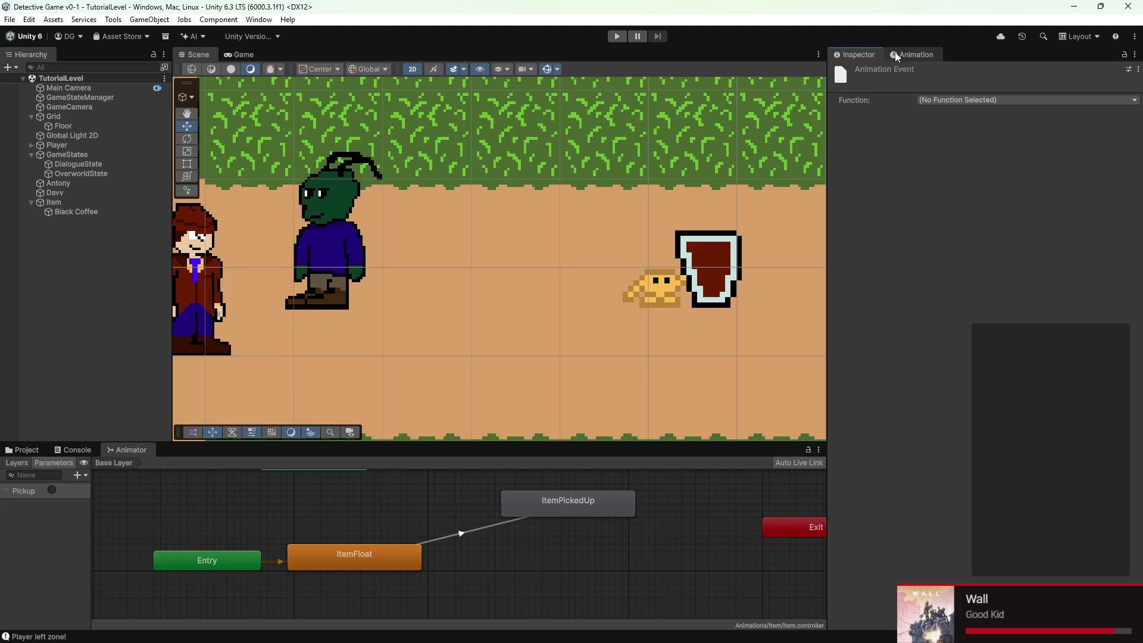
Add a new script component named DeleteItem to Black Coffee and save it in Assets/Scripts
left_click(67, 212)
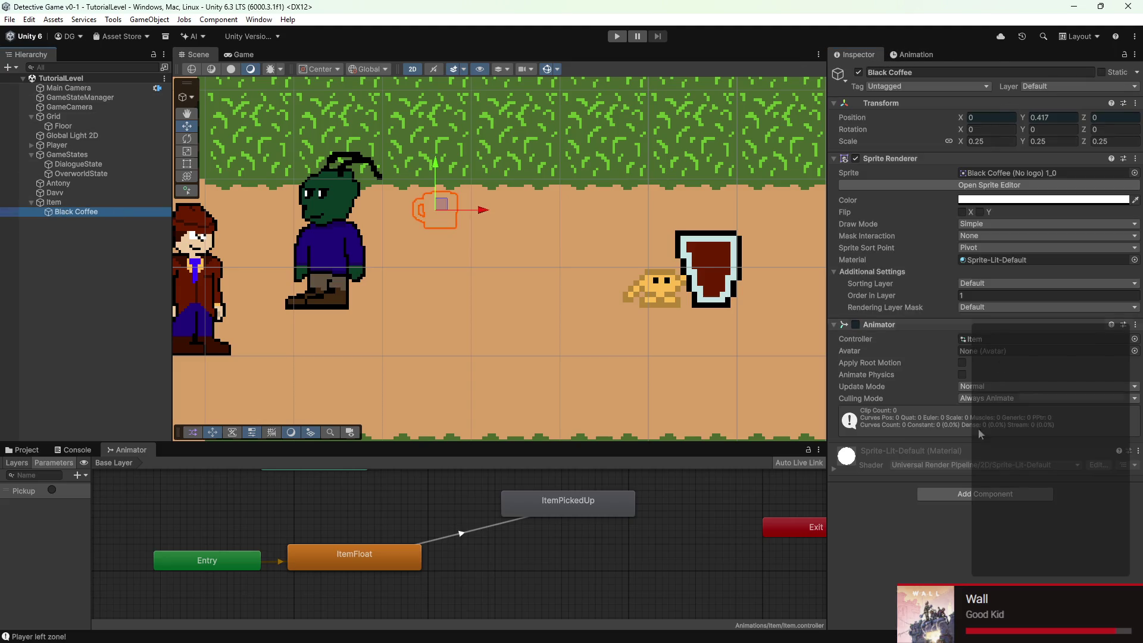
left_click(978, 497)
type("DeleteItem")
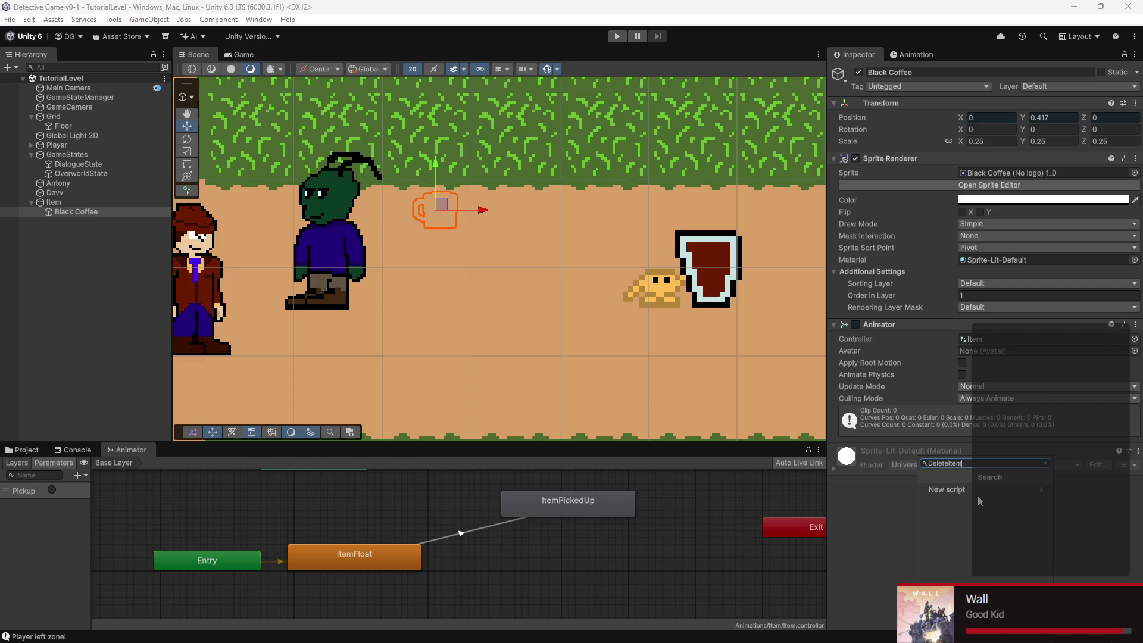
left_click(978, 496)
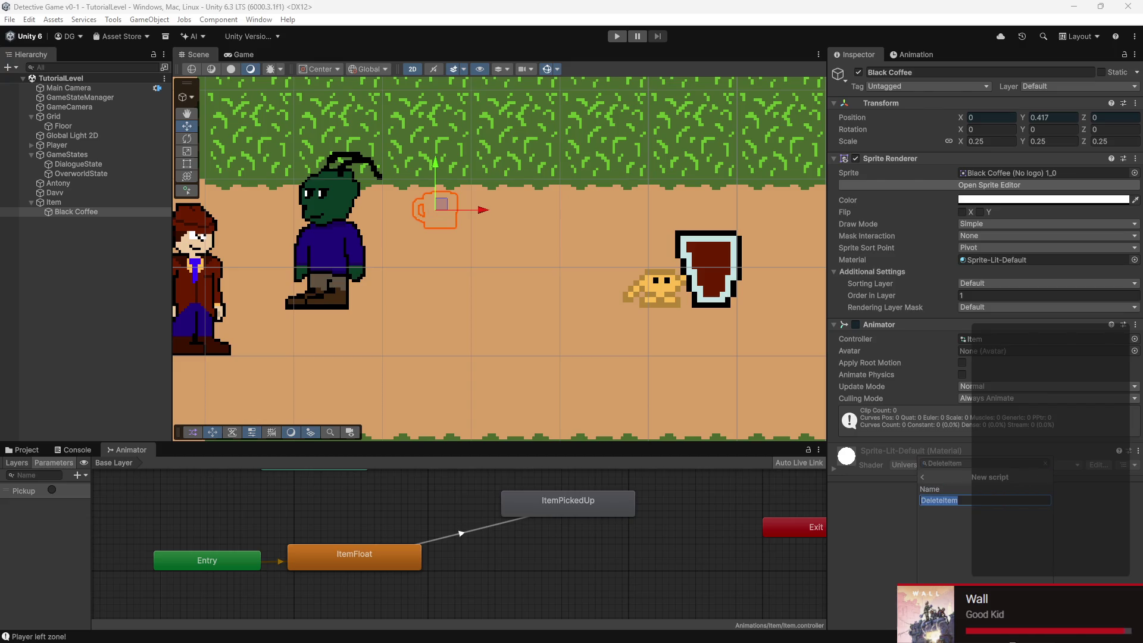
key("Return")
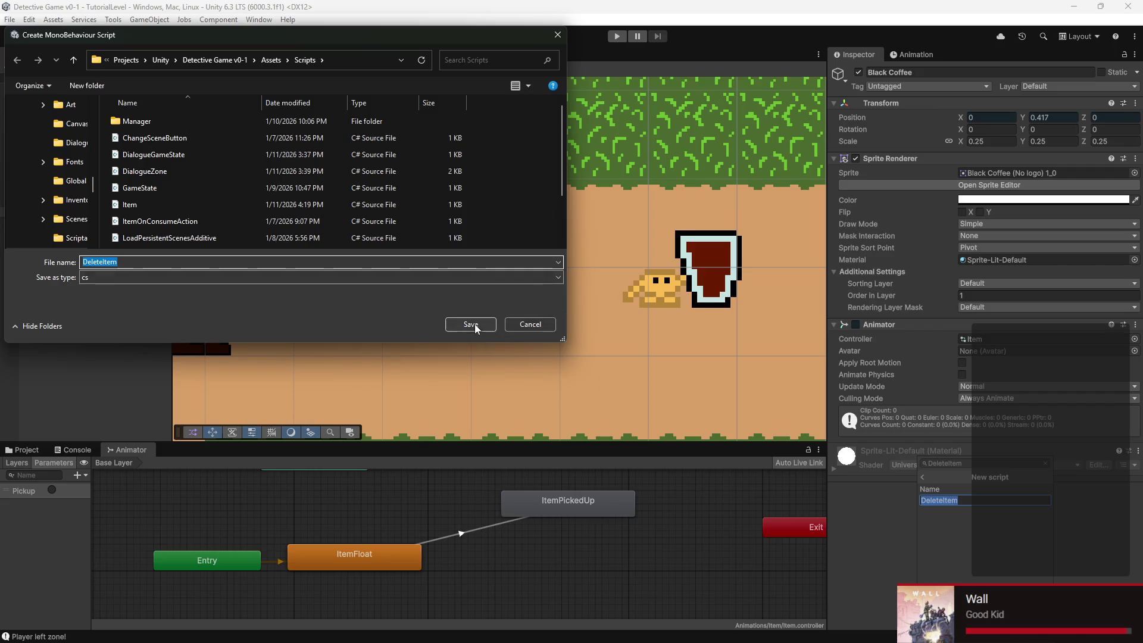
left_click(472, 326)
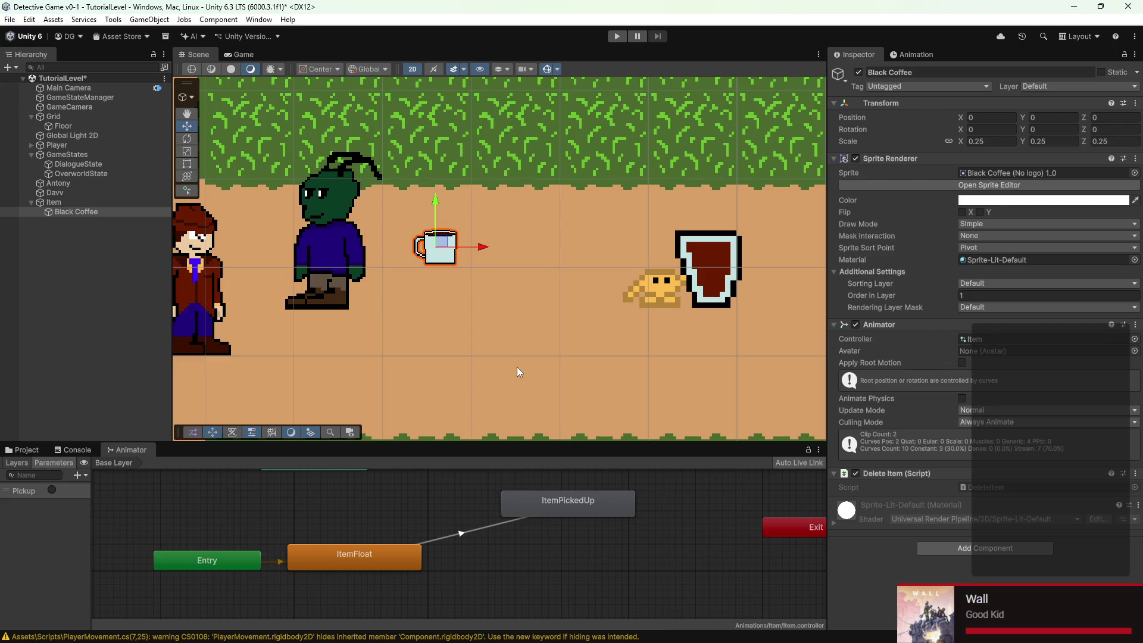
Open DeleteItem.cs in VS Code and delete its default method code
double_click(1020, 484)
left_click_drag(256, 248, 217, 116)
key("Delete")
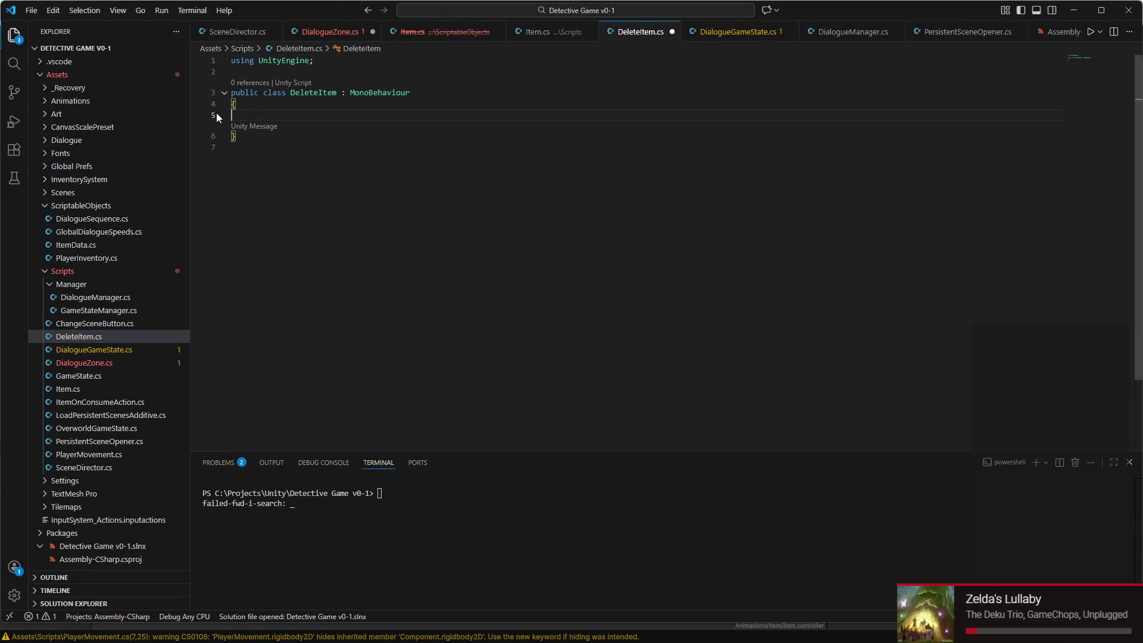
key("Return")
key("Return")
key("Up")
key("Up")
Write public void DeleteItemAndParent() calling Destroy(this.transform.parent), save, and trim trailing blank lines
type("public void")
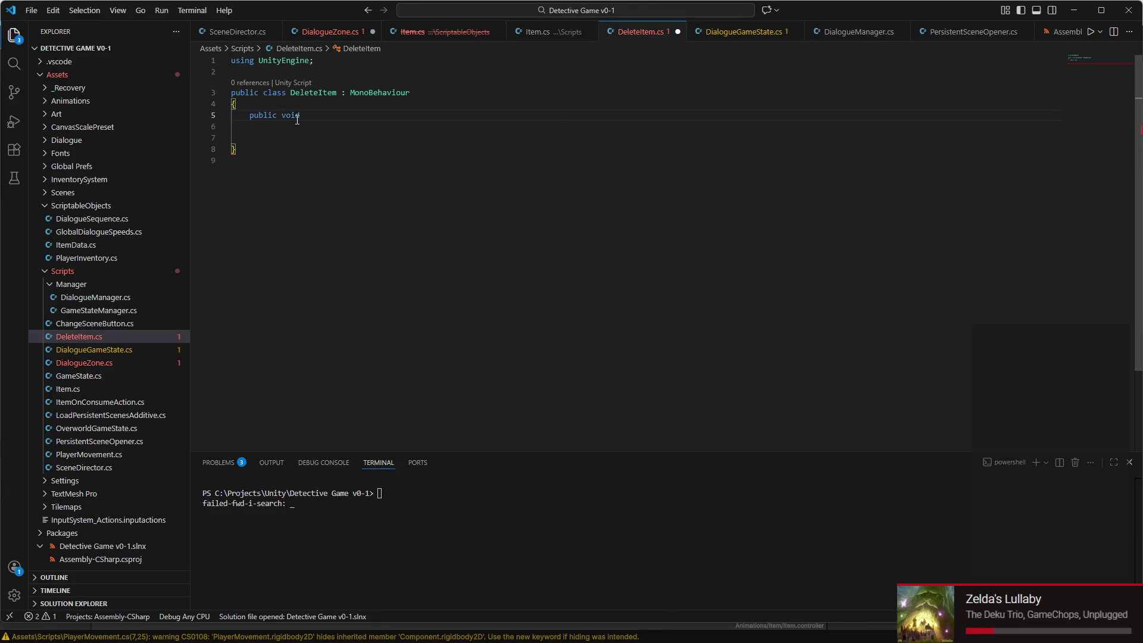
type(" DeleteItemAnd")
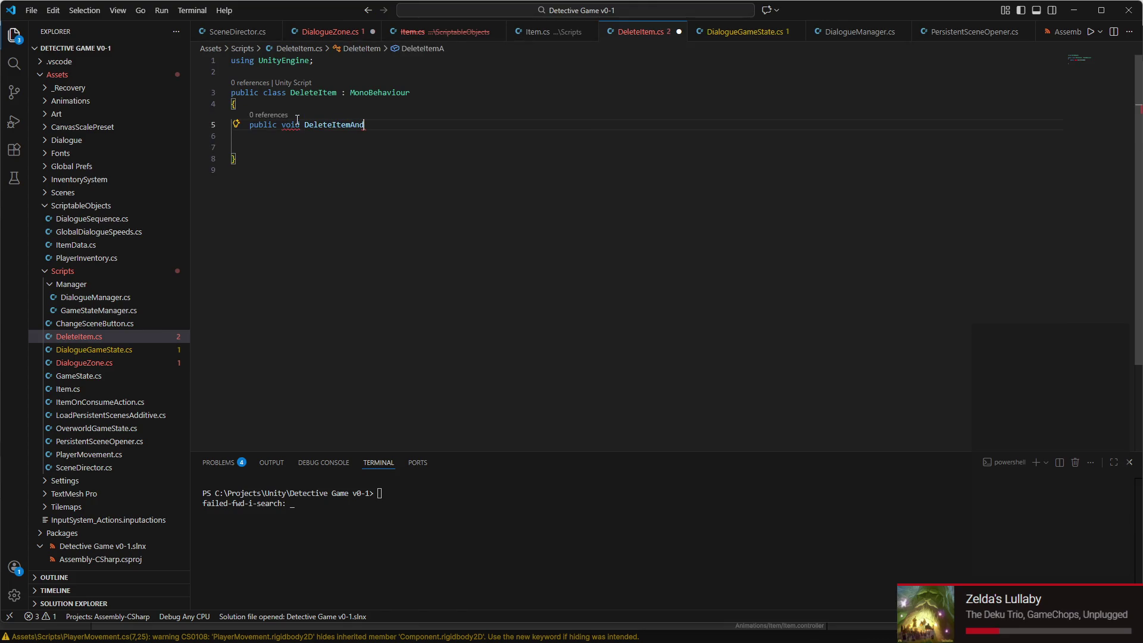
type("Parent(")
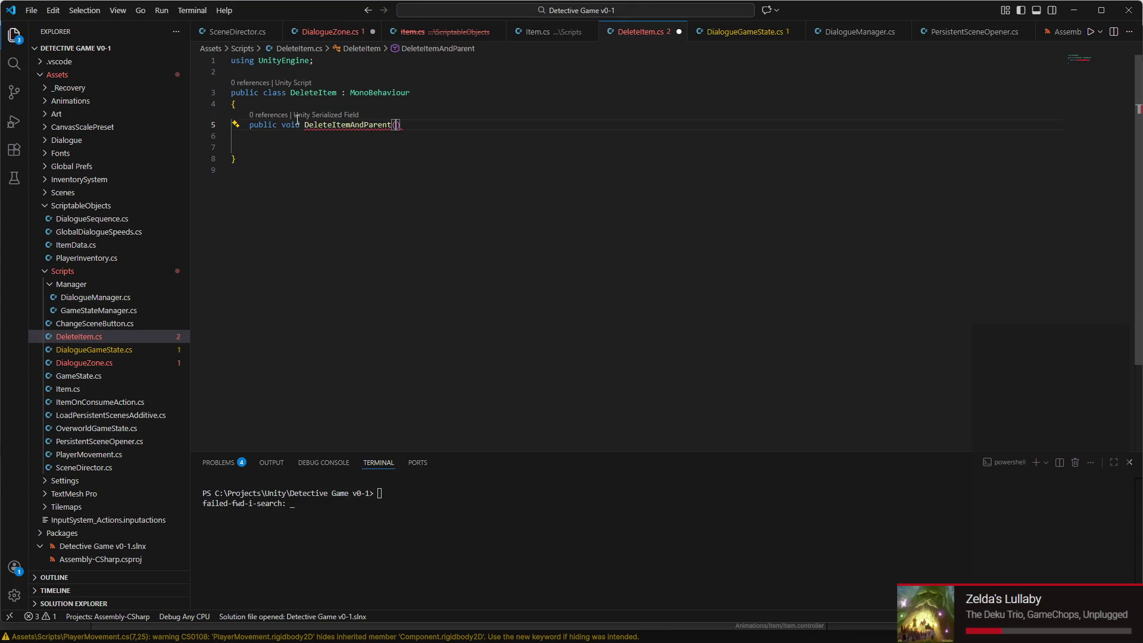
type(")")
key("Return")
type("{")
key("Return")
type("Destroy(this.transform.parent)")
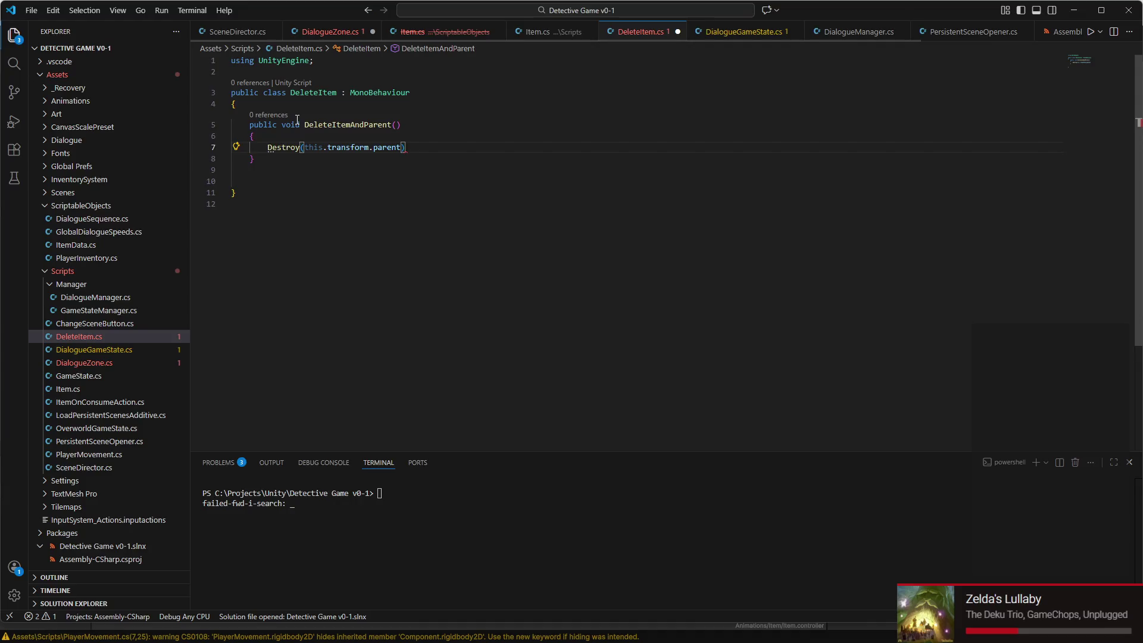
key("ctrl+s")
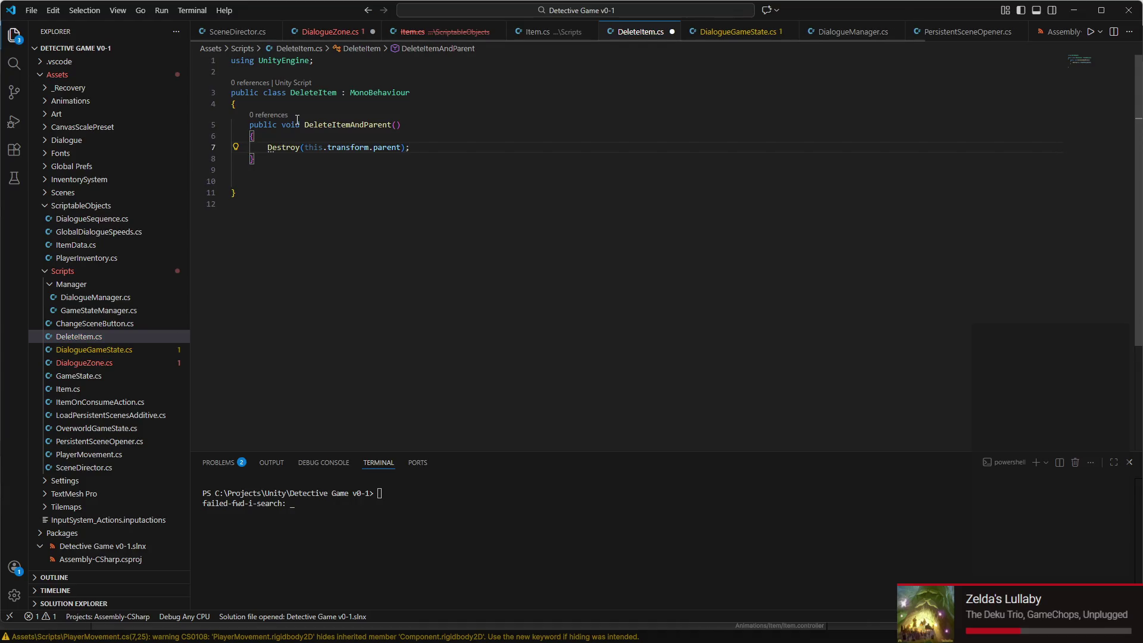
left_click(255, 173)
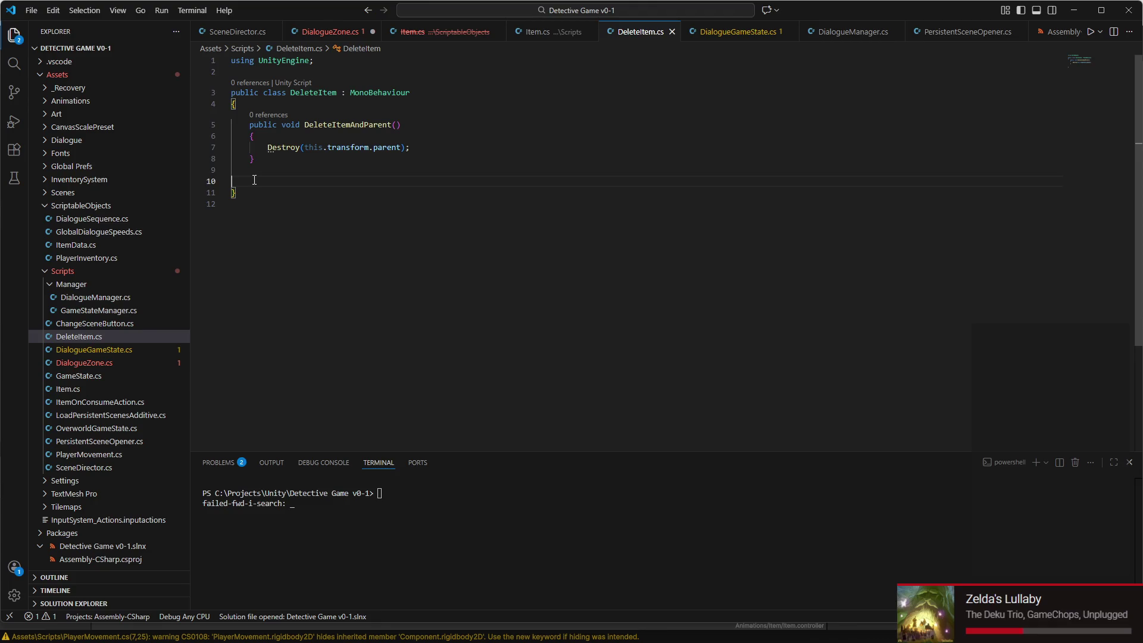
key("BackSpace")
key("BackSpace")
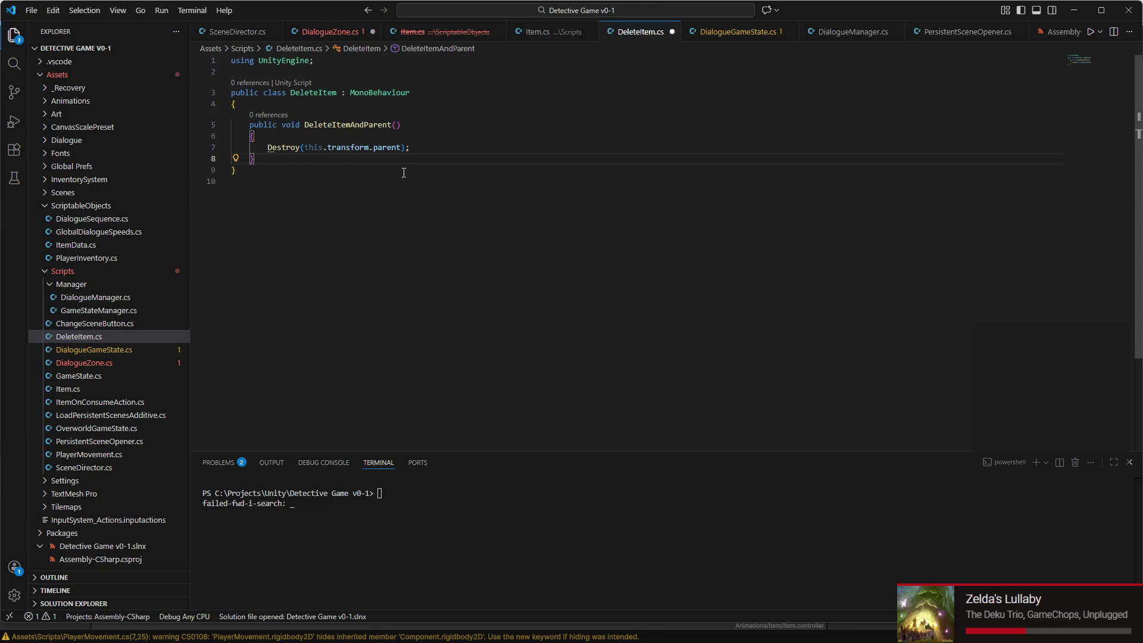
left_click(245, 33)
Review SceneDirector.cs, then delete the blank lines after the TextSpeed method in DialogueManager.cs
scroll(367, 201, "down", 4)
scroll(367, 201, "down", 1)
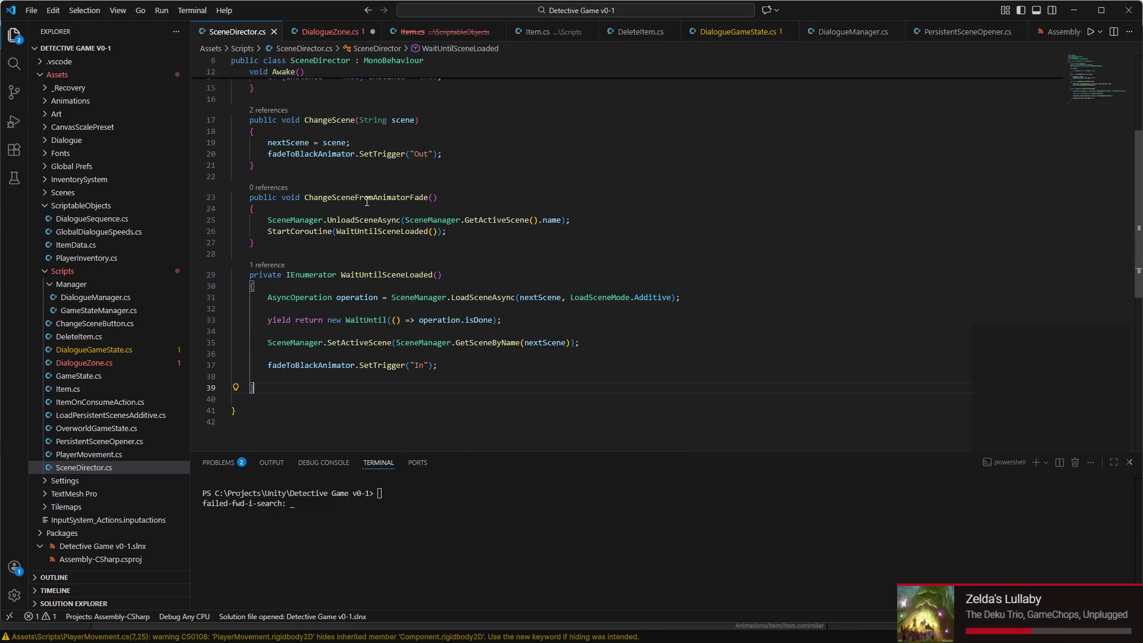
scroll(365, 201, "up", 5)
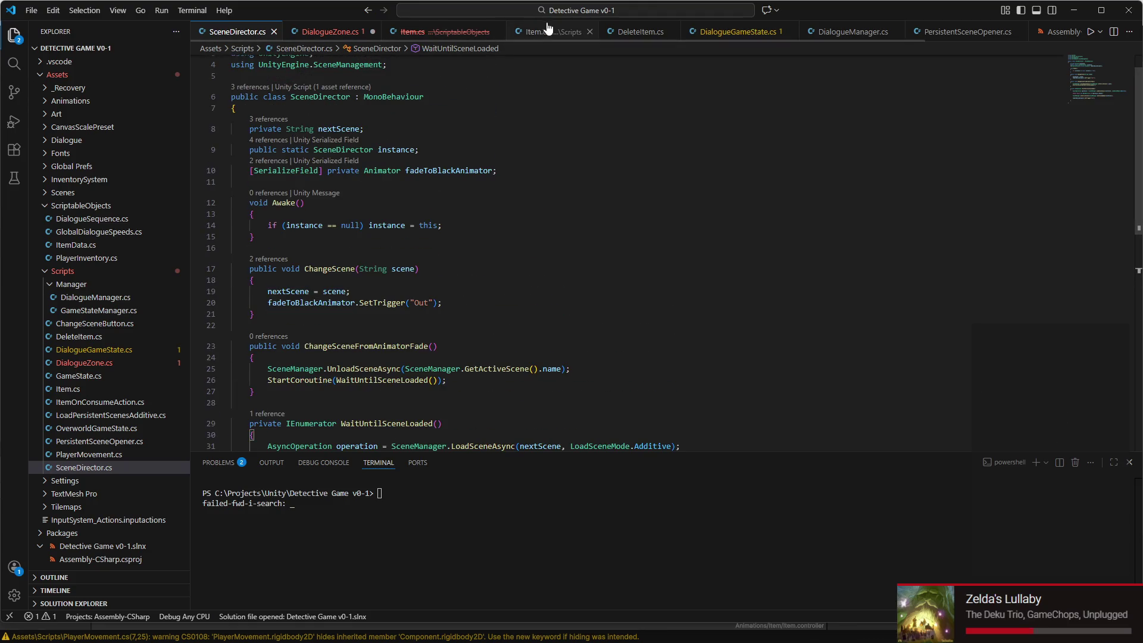
left_click(853, 32)
scroll(534, 177, "down", 5)
left_click(534, 177)
scroll(534, 177, "down", 5)
scroll(476, 226, "up", 6)
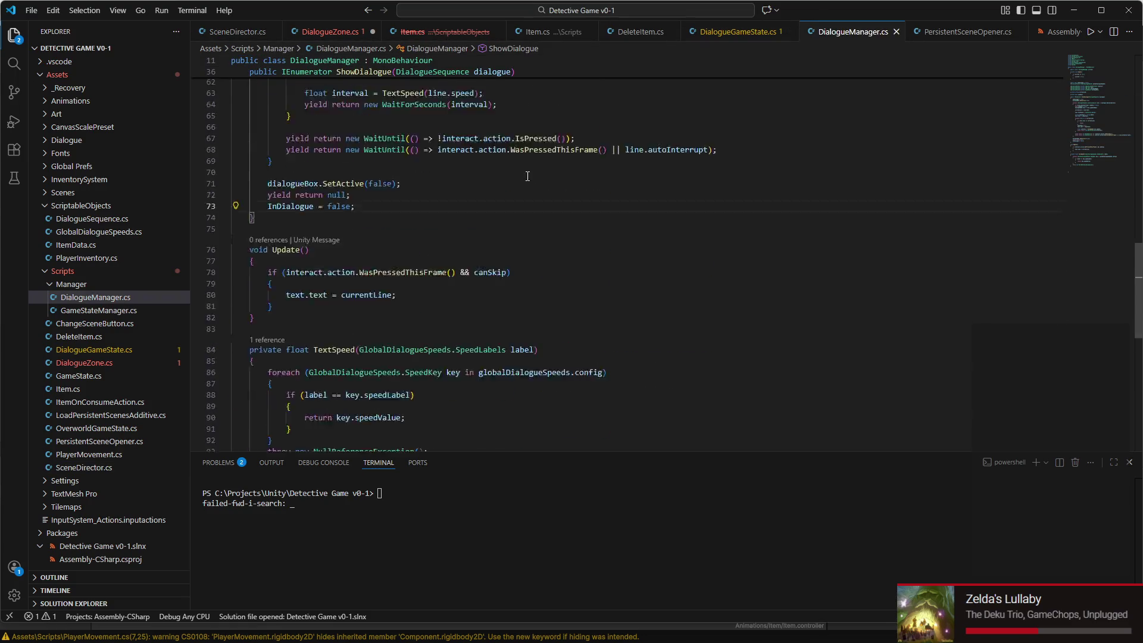
scroll(422, 278, "down", 8)
left_click(237, 271)
key("BackSpace")
key("BackSpace")
key("BackSpace")
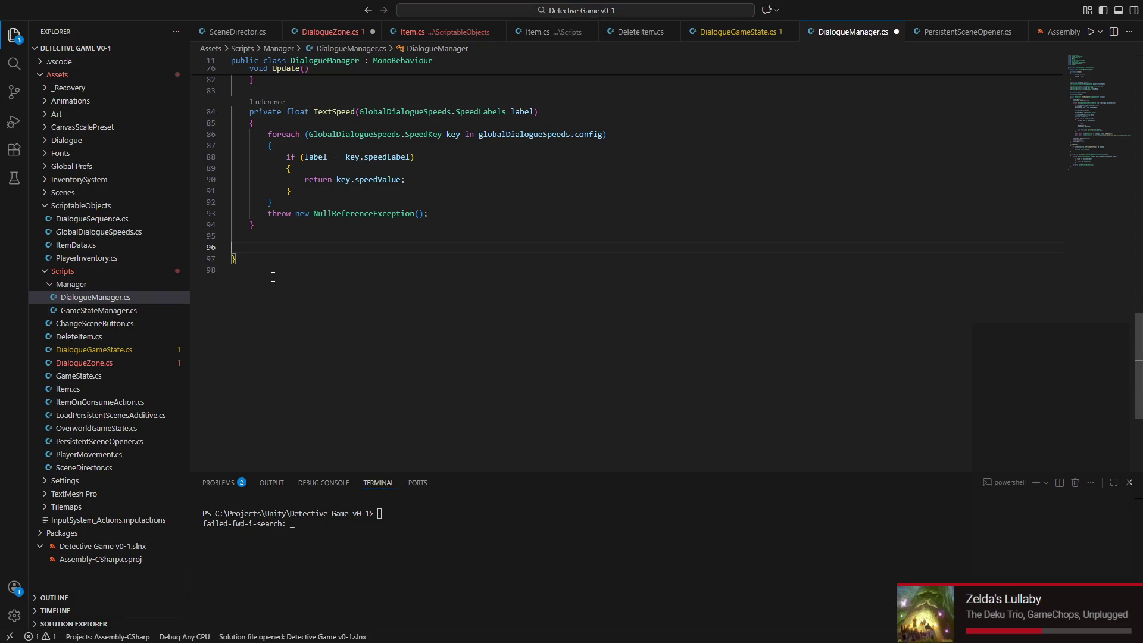
key("BackSpace")
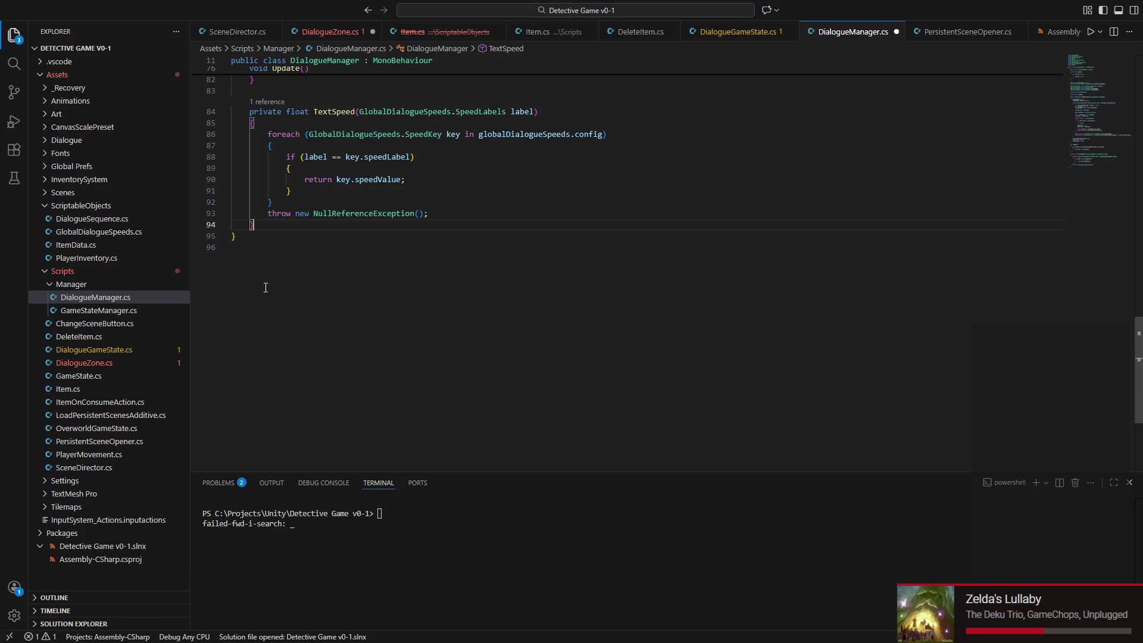